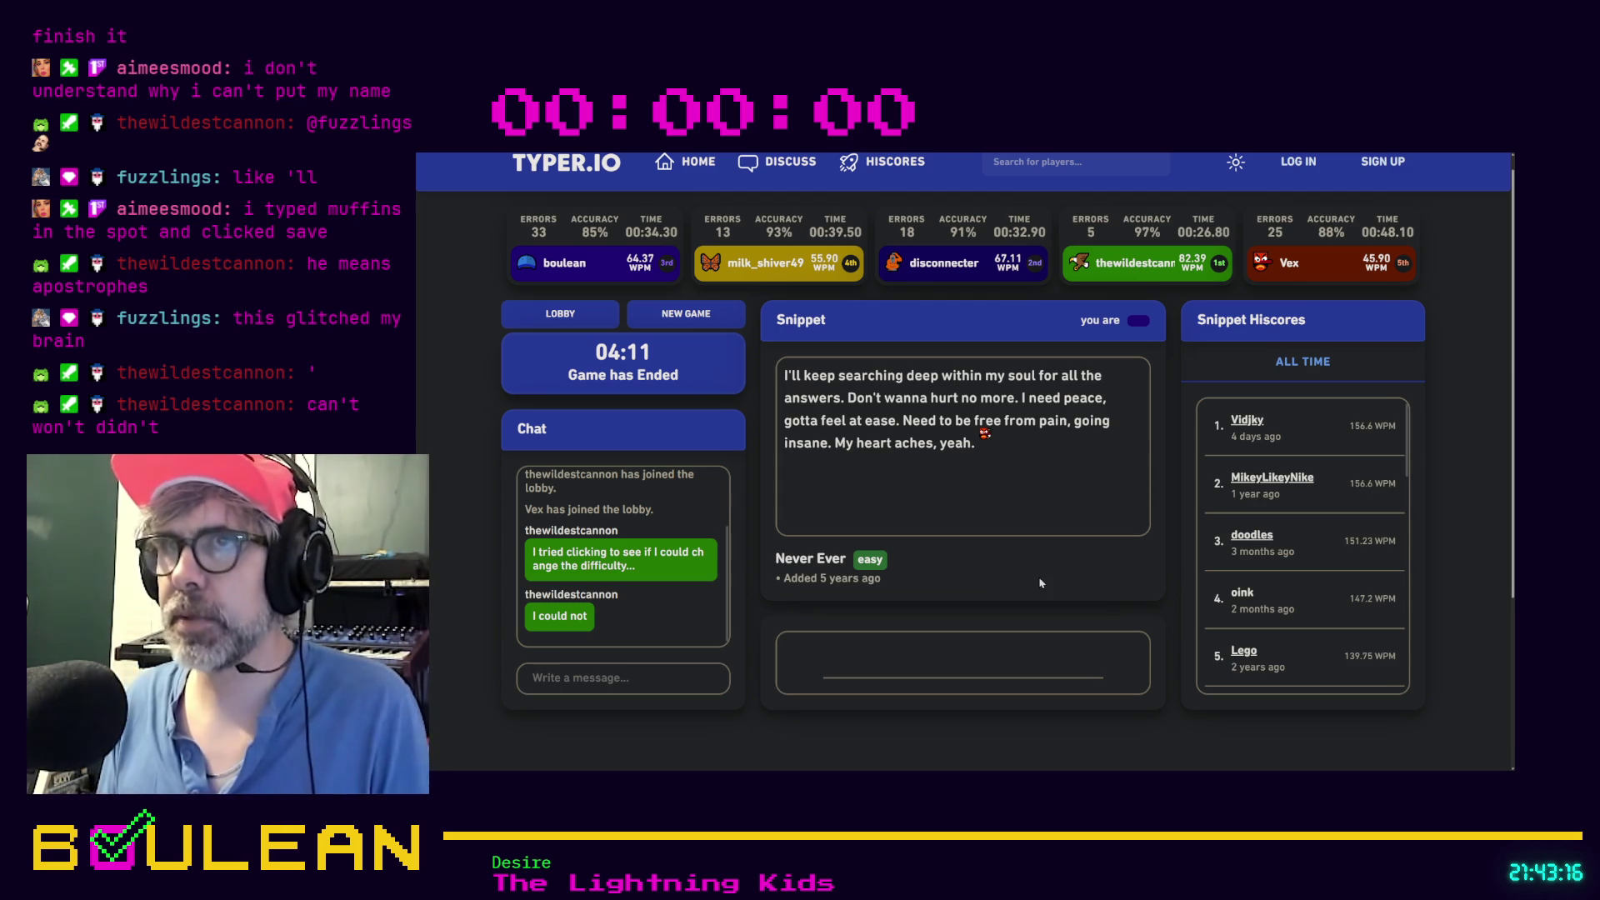
# Exit fullscreen and close the finished Typer.io race tab
pyautogui.press('F11')
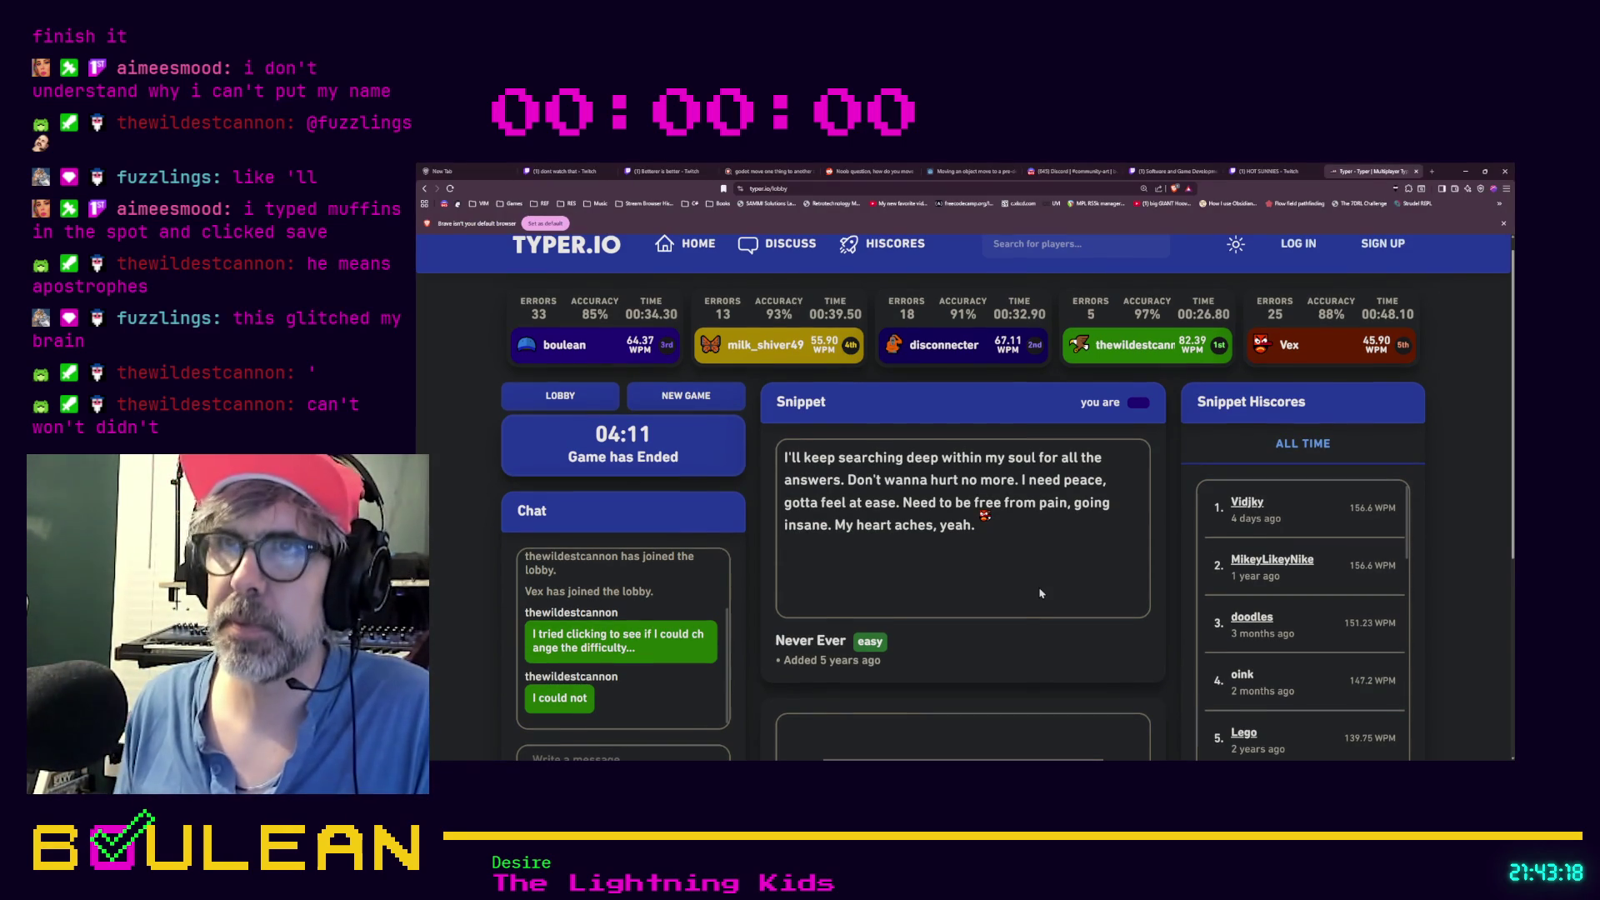
pyautogui.click(1416, 170)
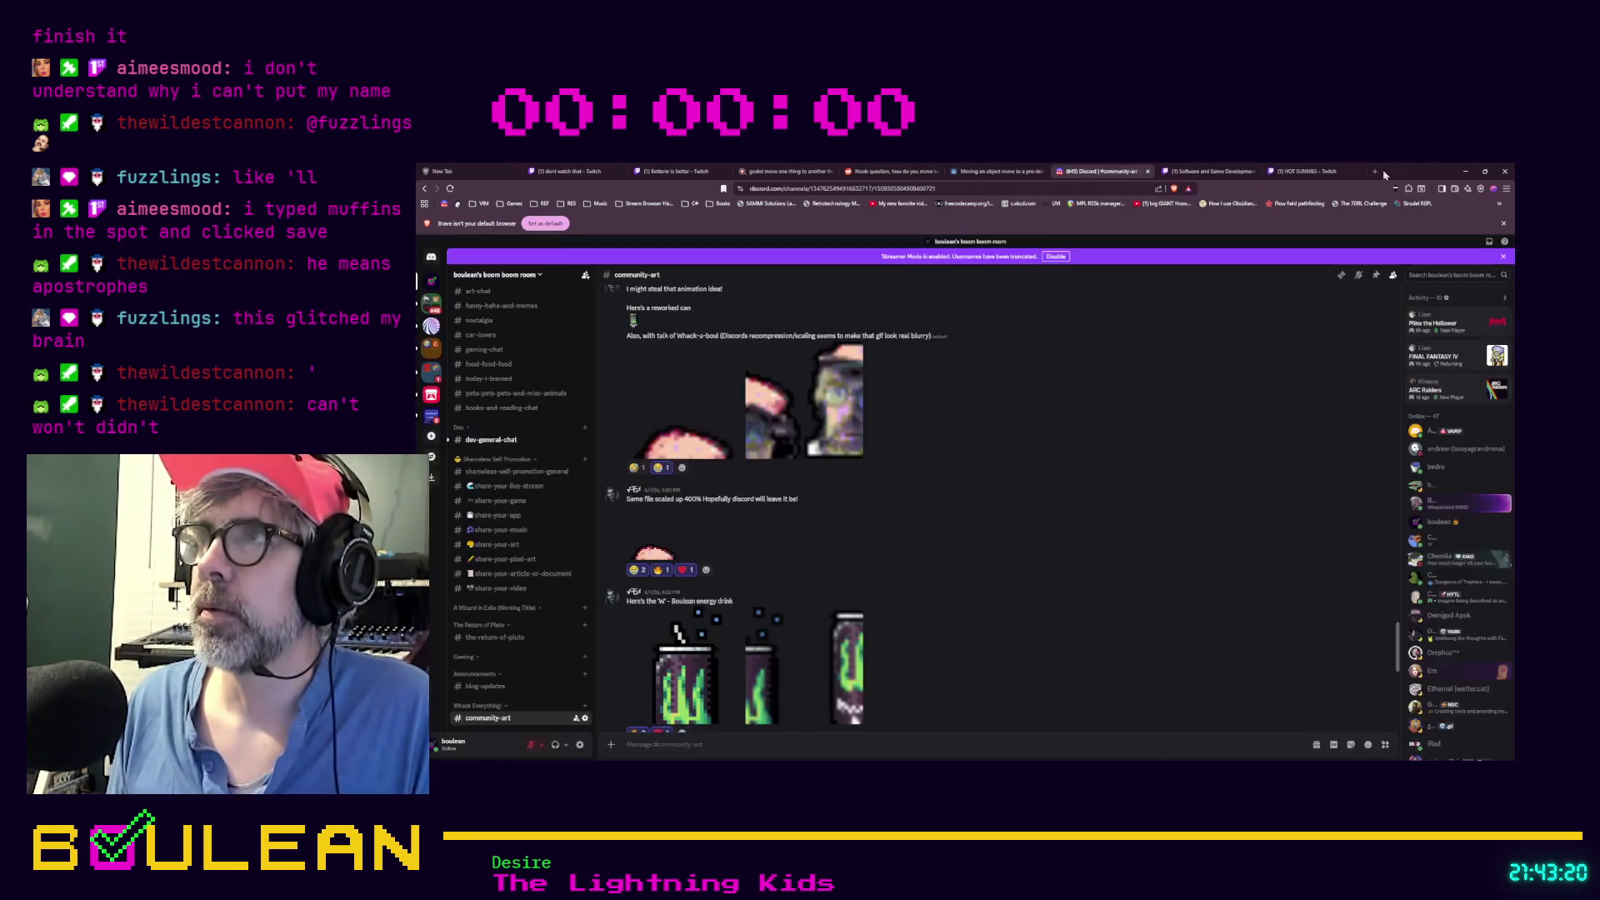
# Scroll through community-art and view the fried-chicken pixel art enlarged
pyautogui.scroll(-3, 1158, 458)
pyautogui.scroll(-2, 1159, 457)
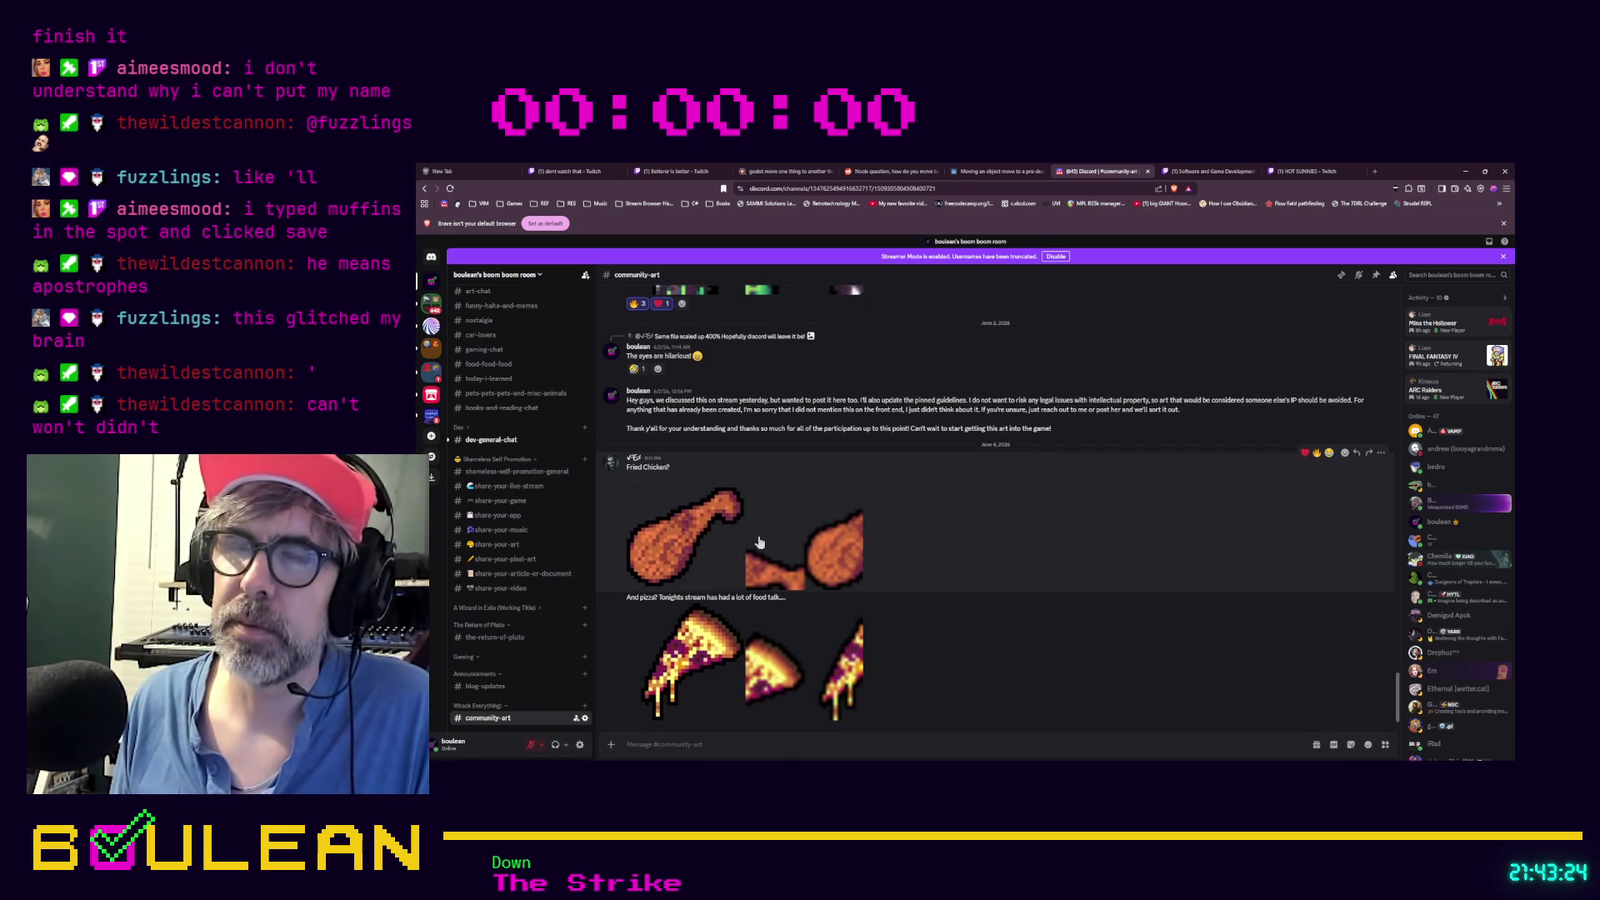
pyautogui.click(671, 559)
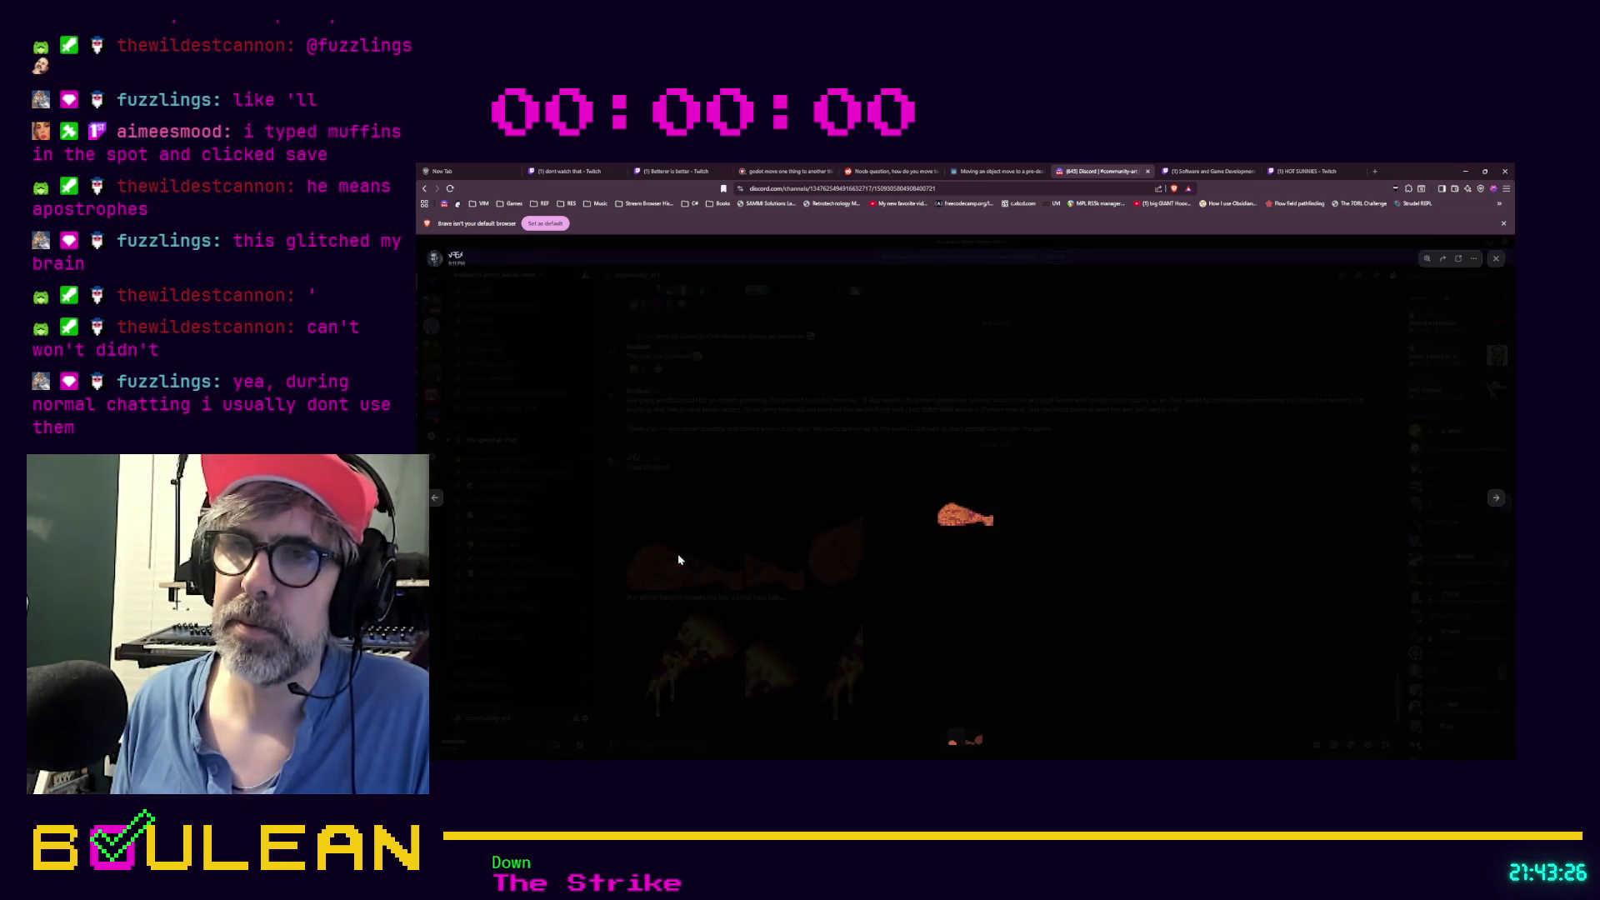
pyautogui.click(875, 547)
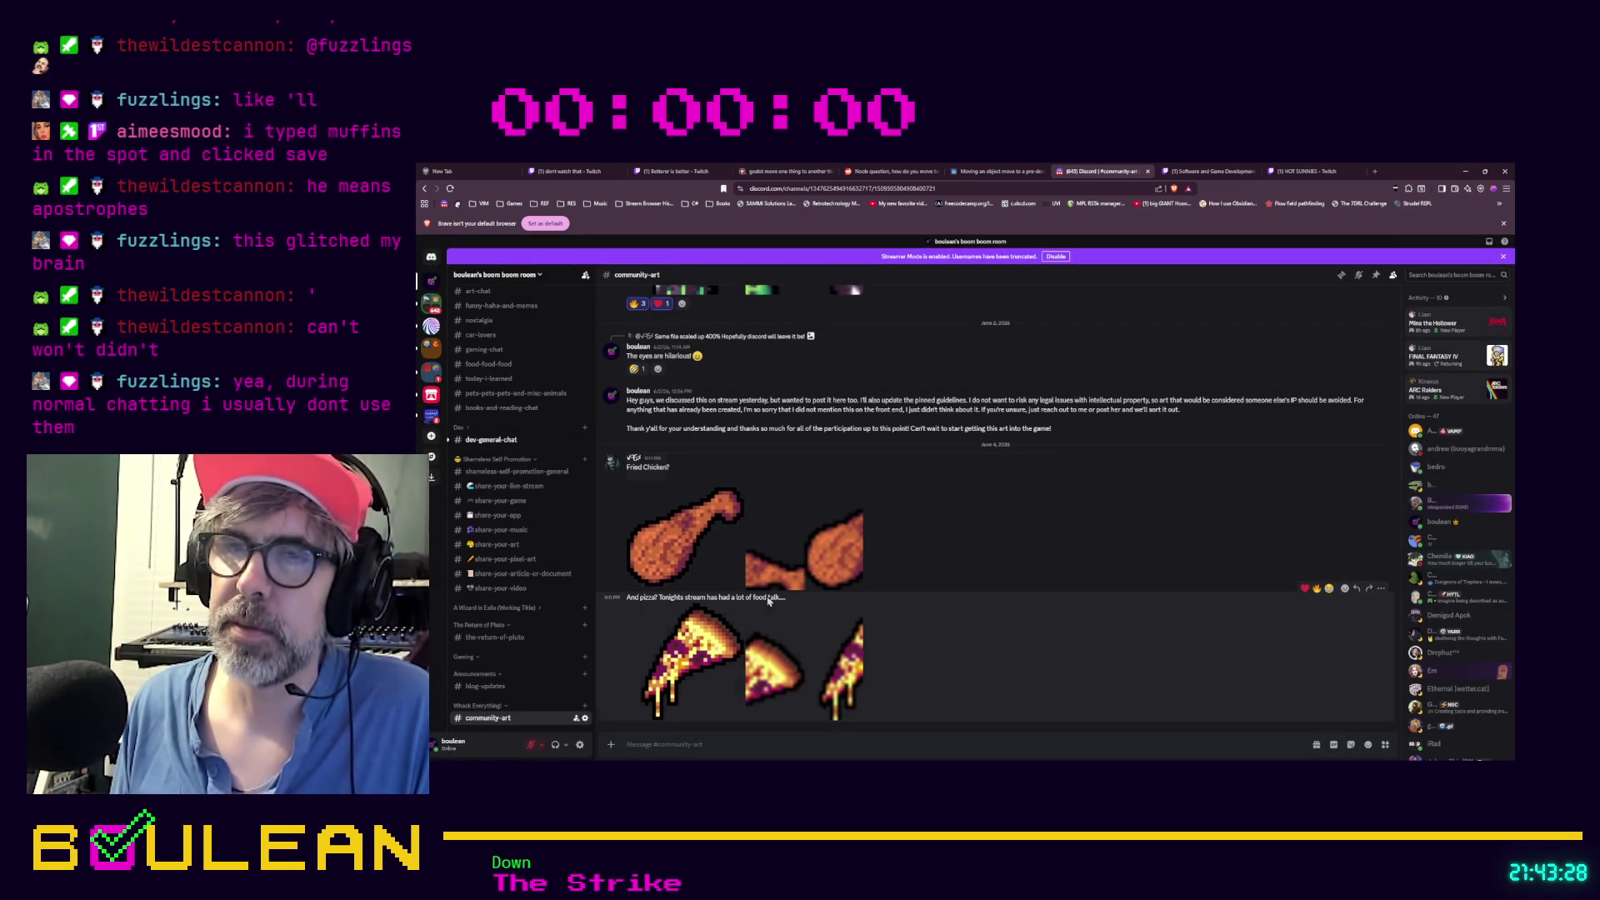
# Enlarge and zoom into the pizza pixel art, close it, and minimize the browser
pyautogui.click(716, 628)
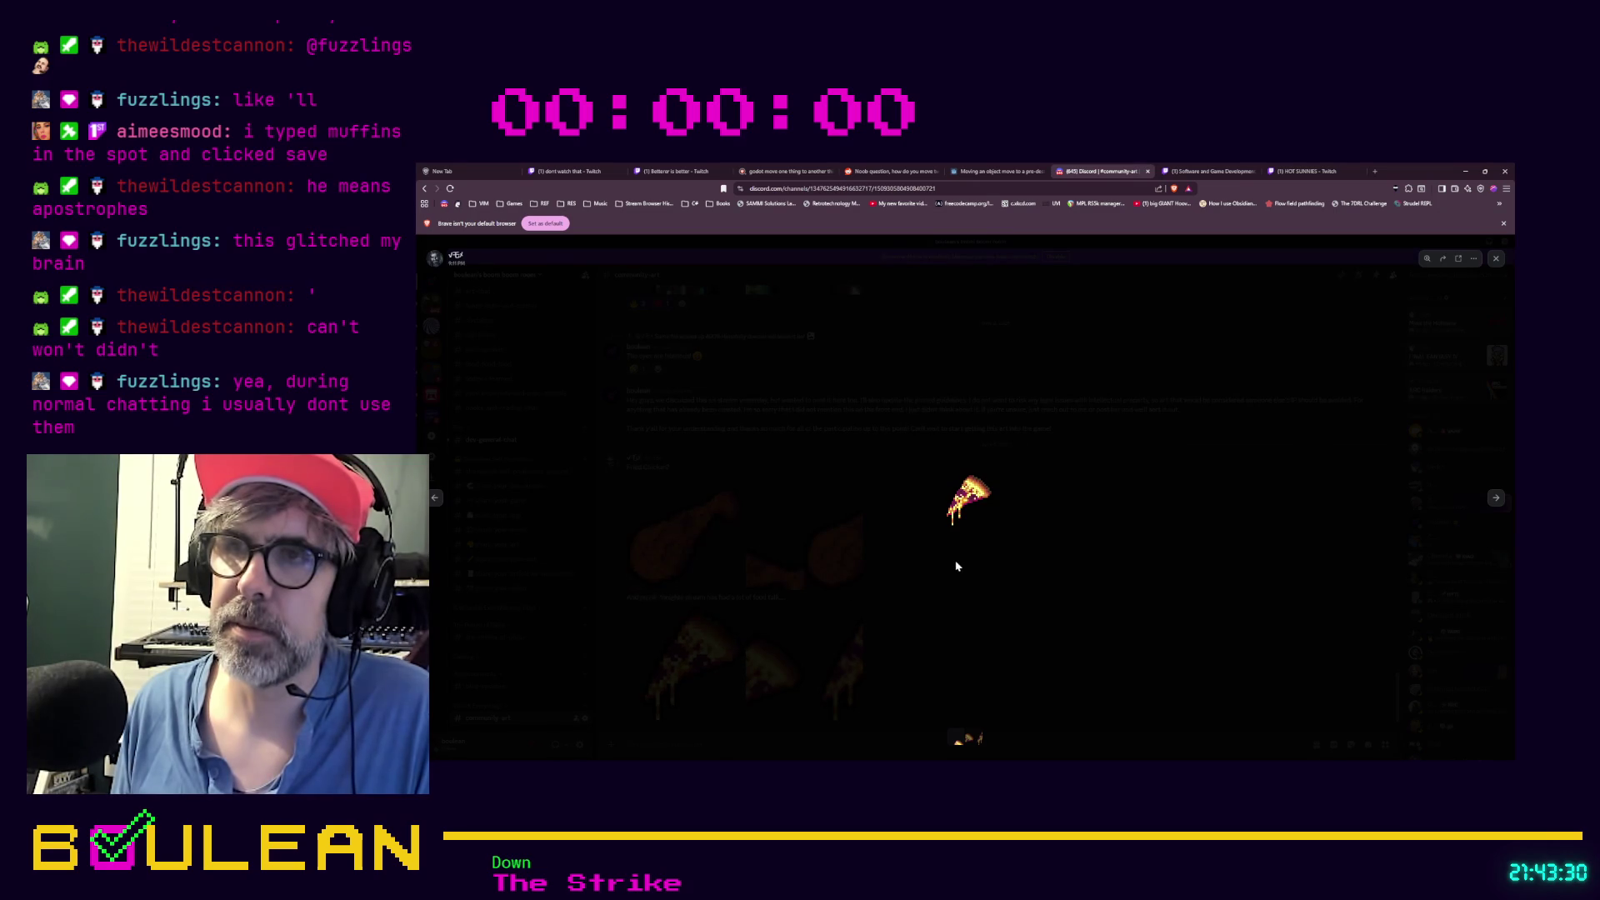
pyautogui.click(974, 498)
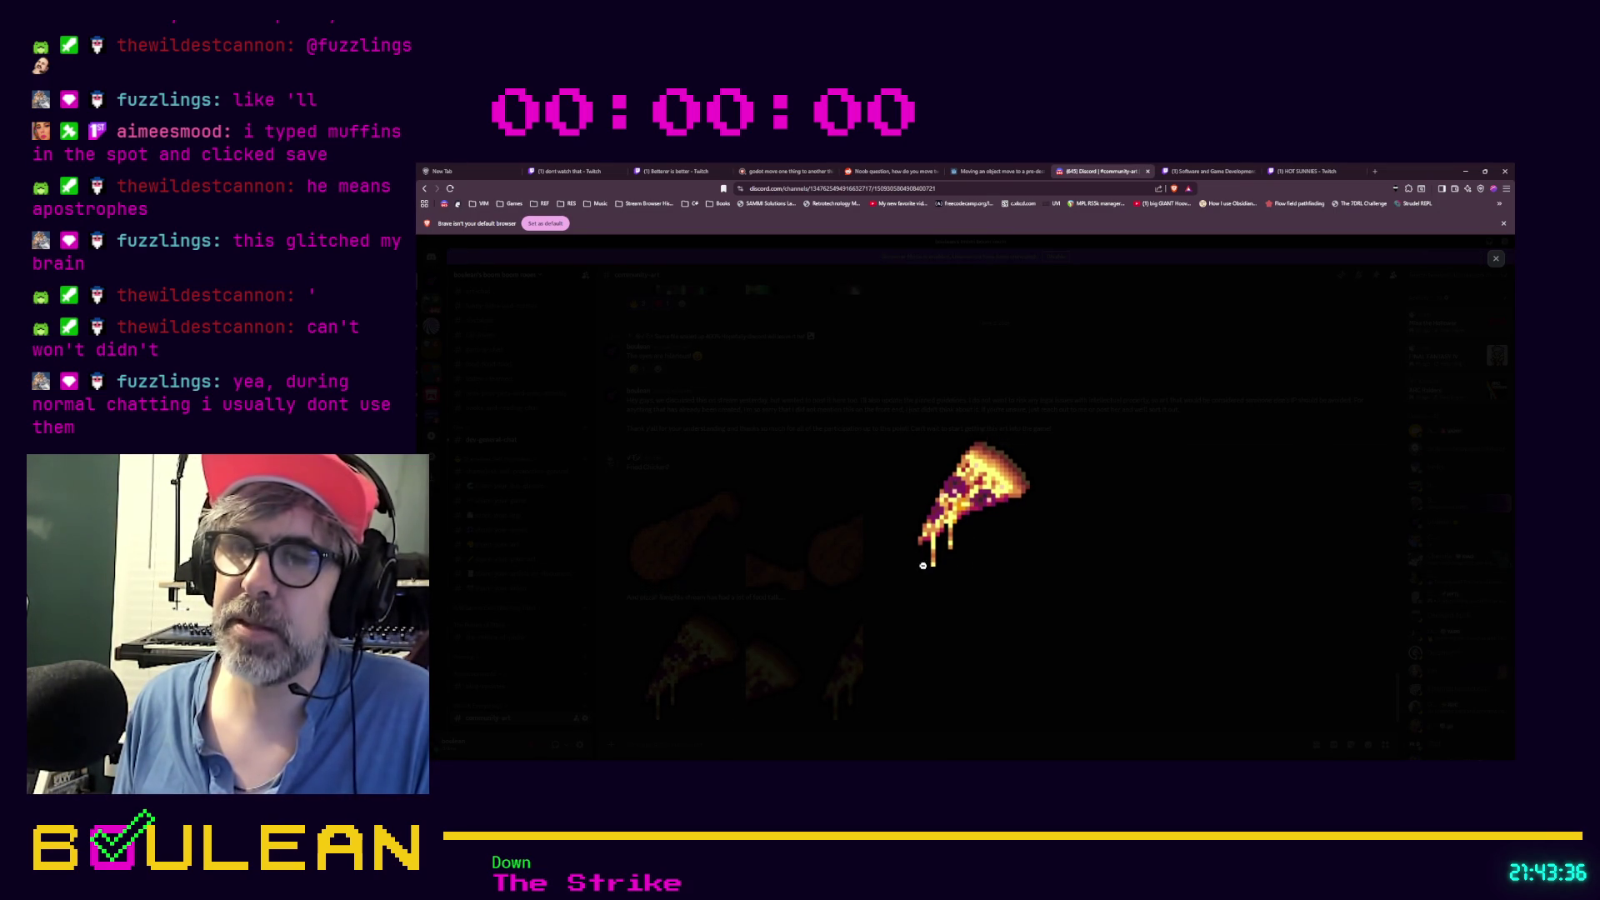
pyautogui.click(1053, 604)
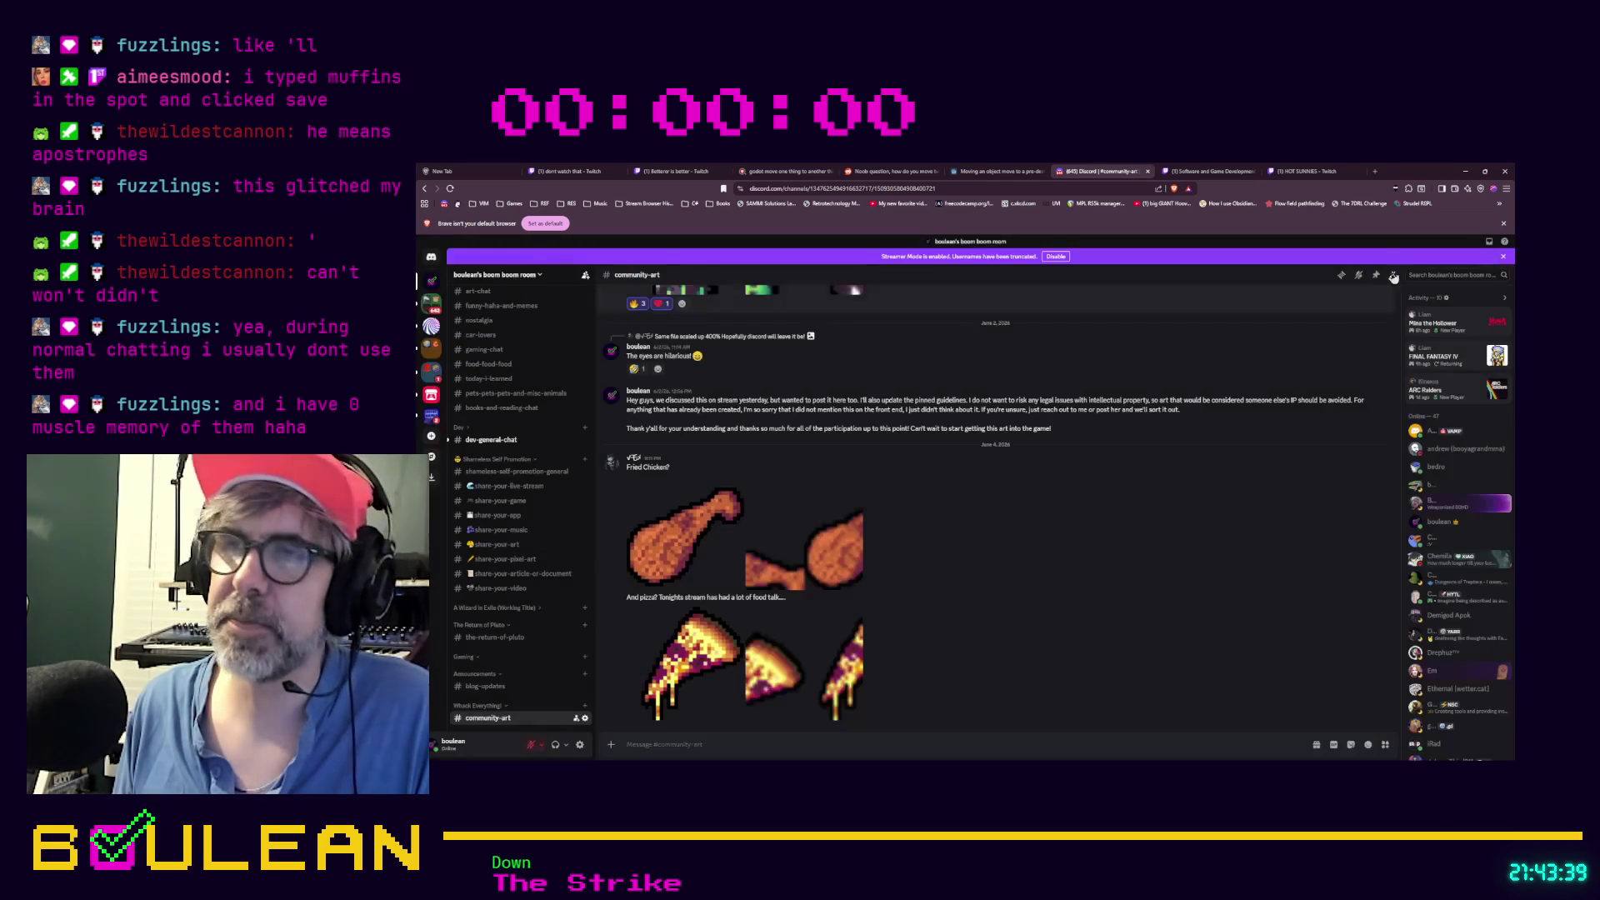
pyautogui.click(1466, 172)
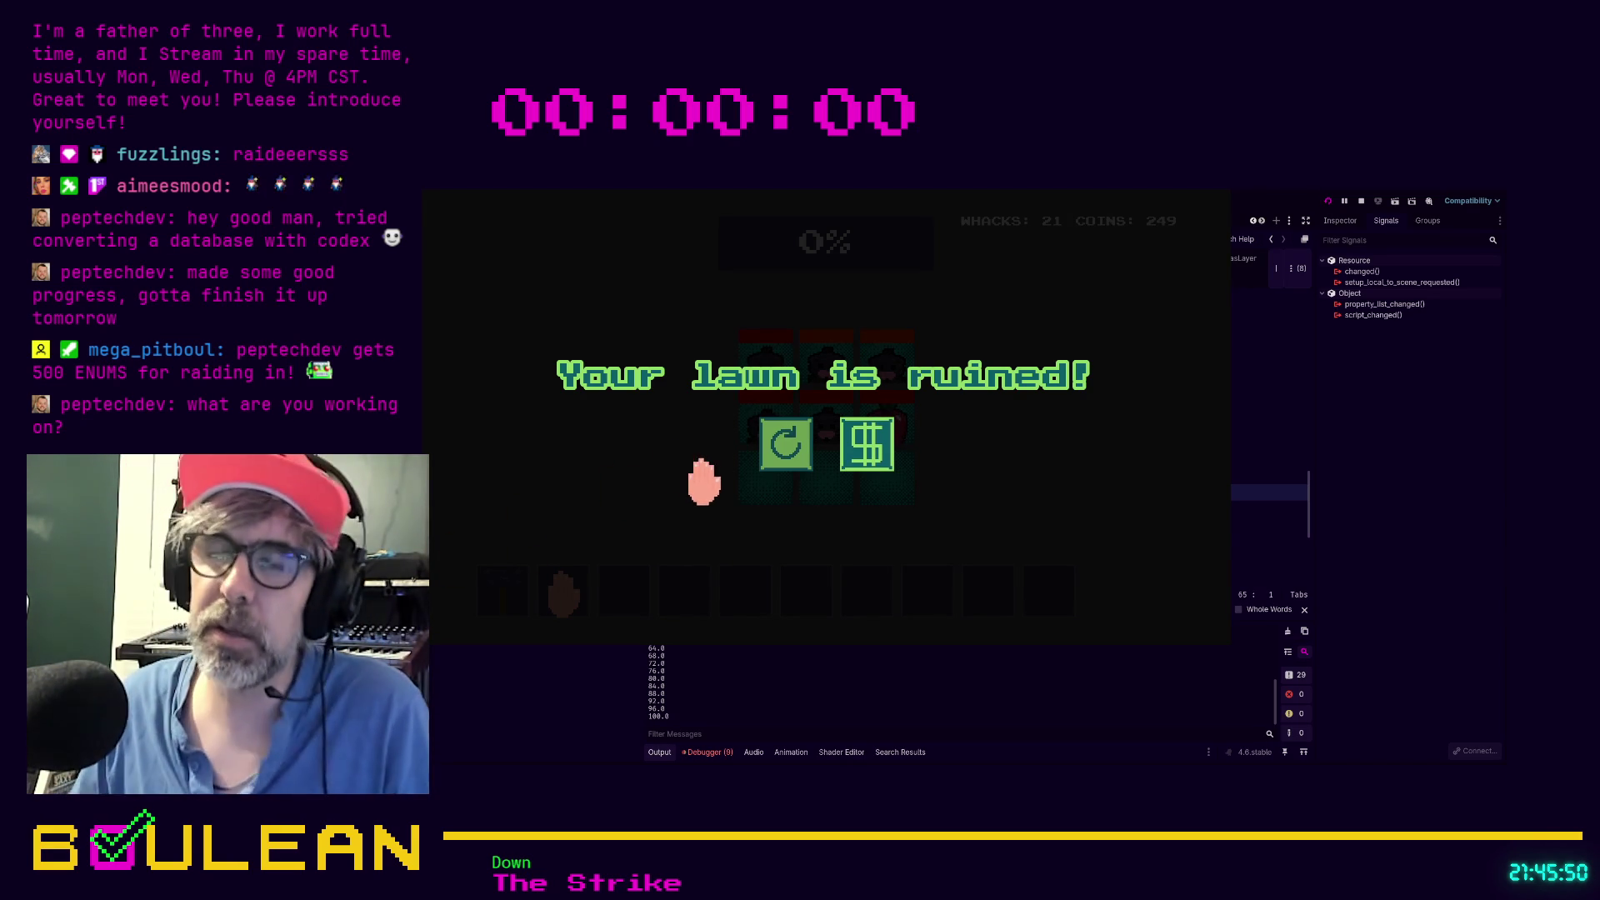
# Restart the lawn game and whack the bottom-left apple and moles around the grid
pyautogui.click(786, 444)
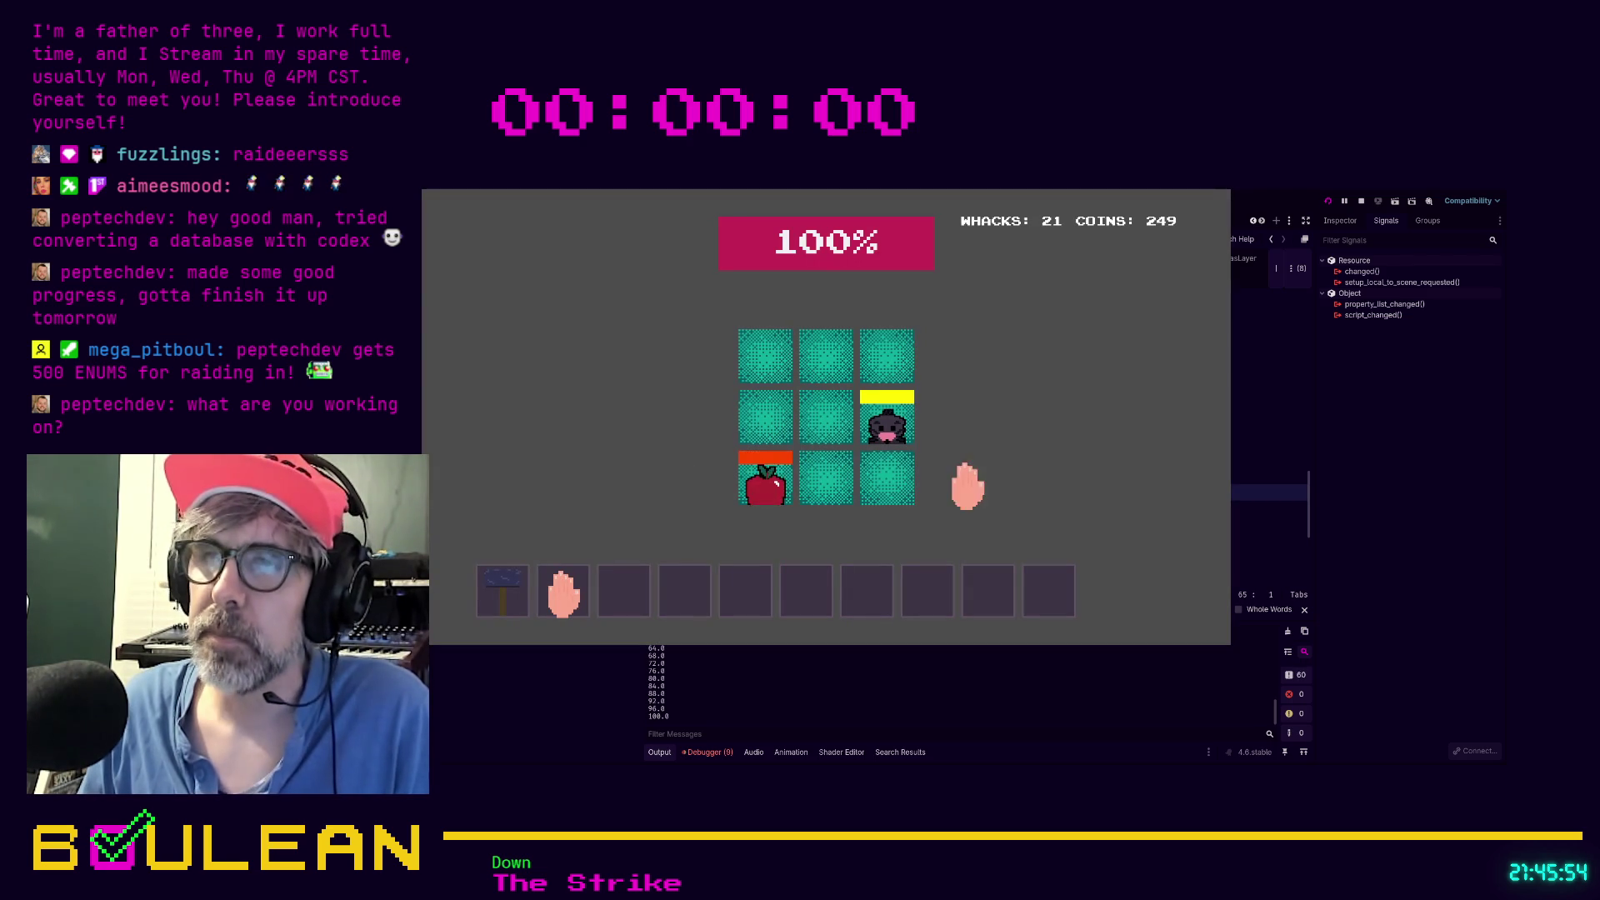
pyautogui.click(763, 479)
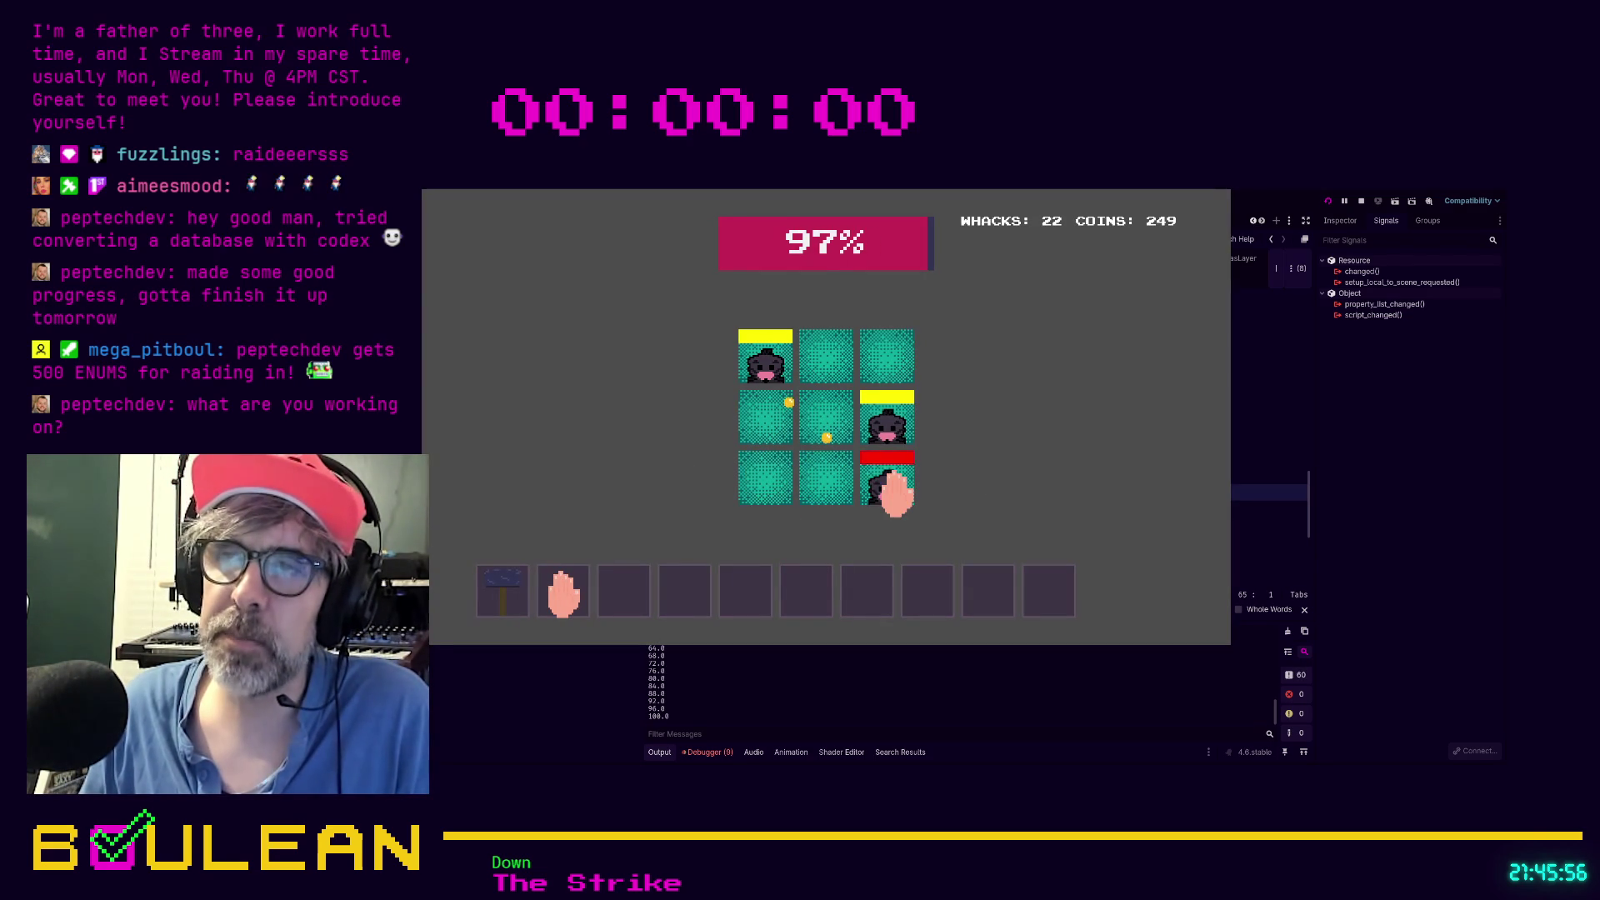
pyautogui.click(892, 490)
pyautogui.click(885, 412)
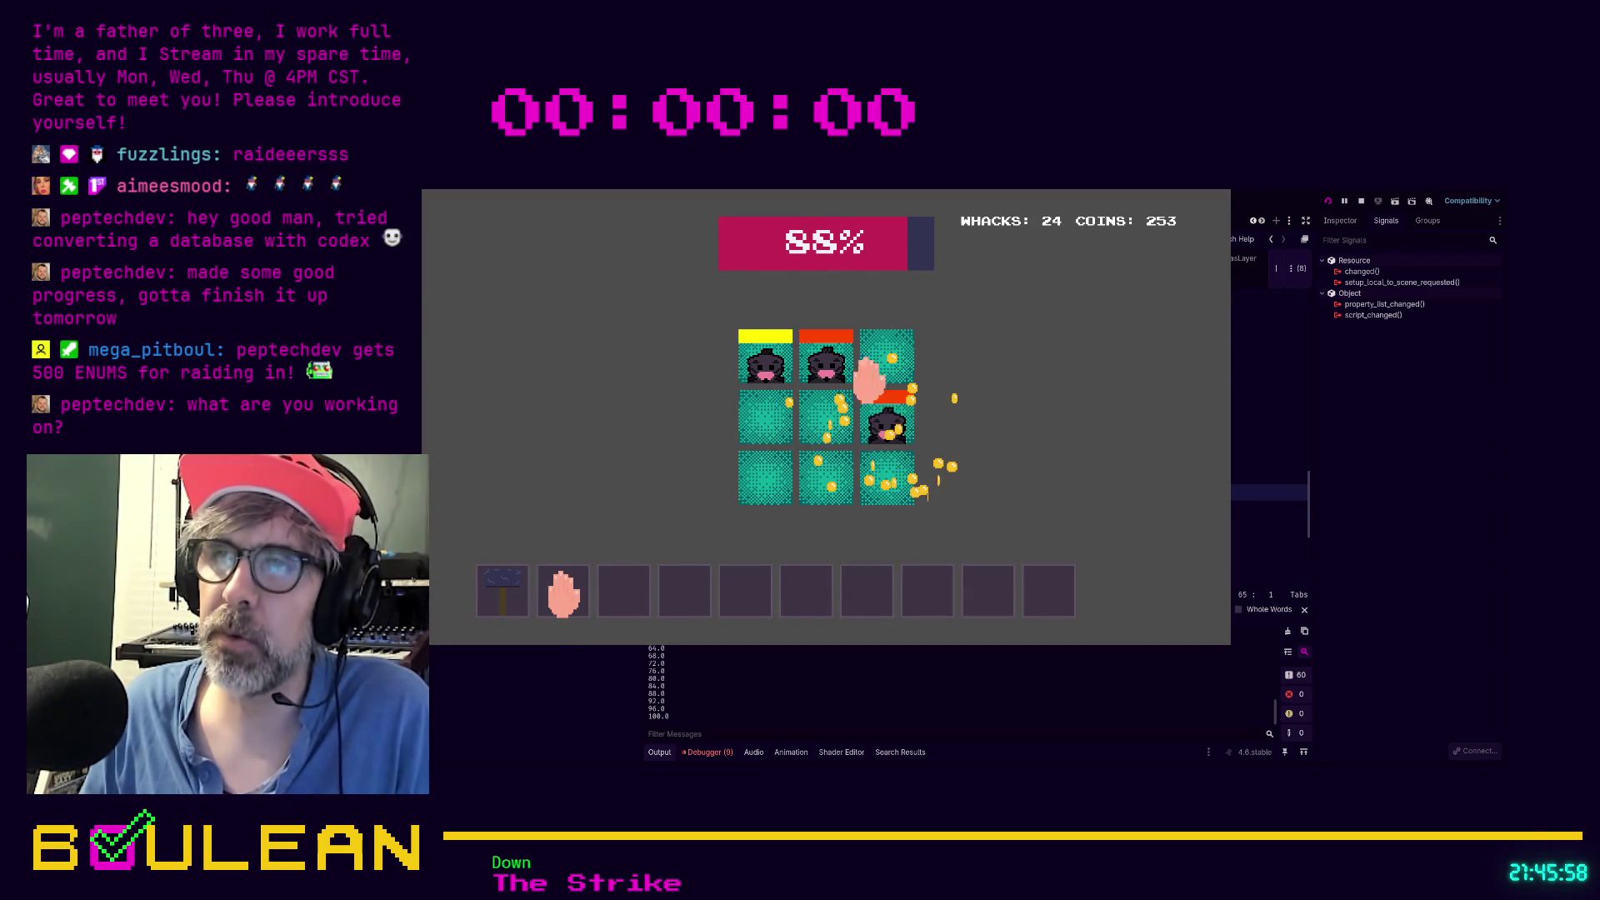
pyautogui.click(828, 359)
pyautogui.click(765, 358)
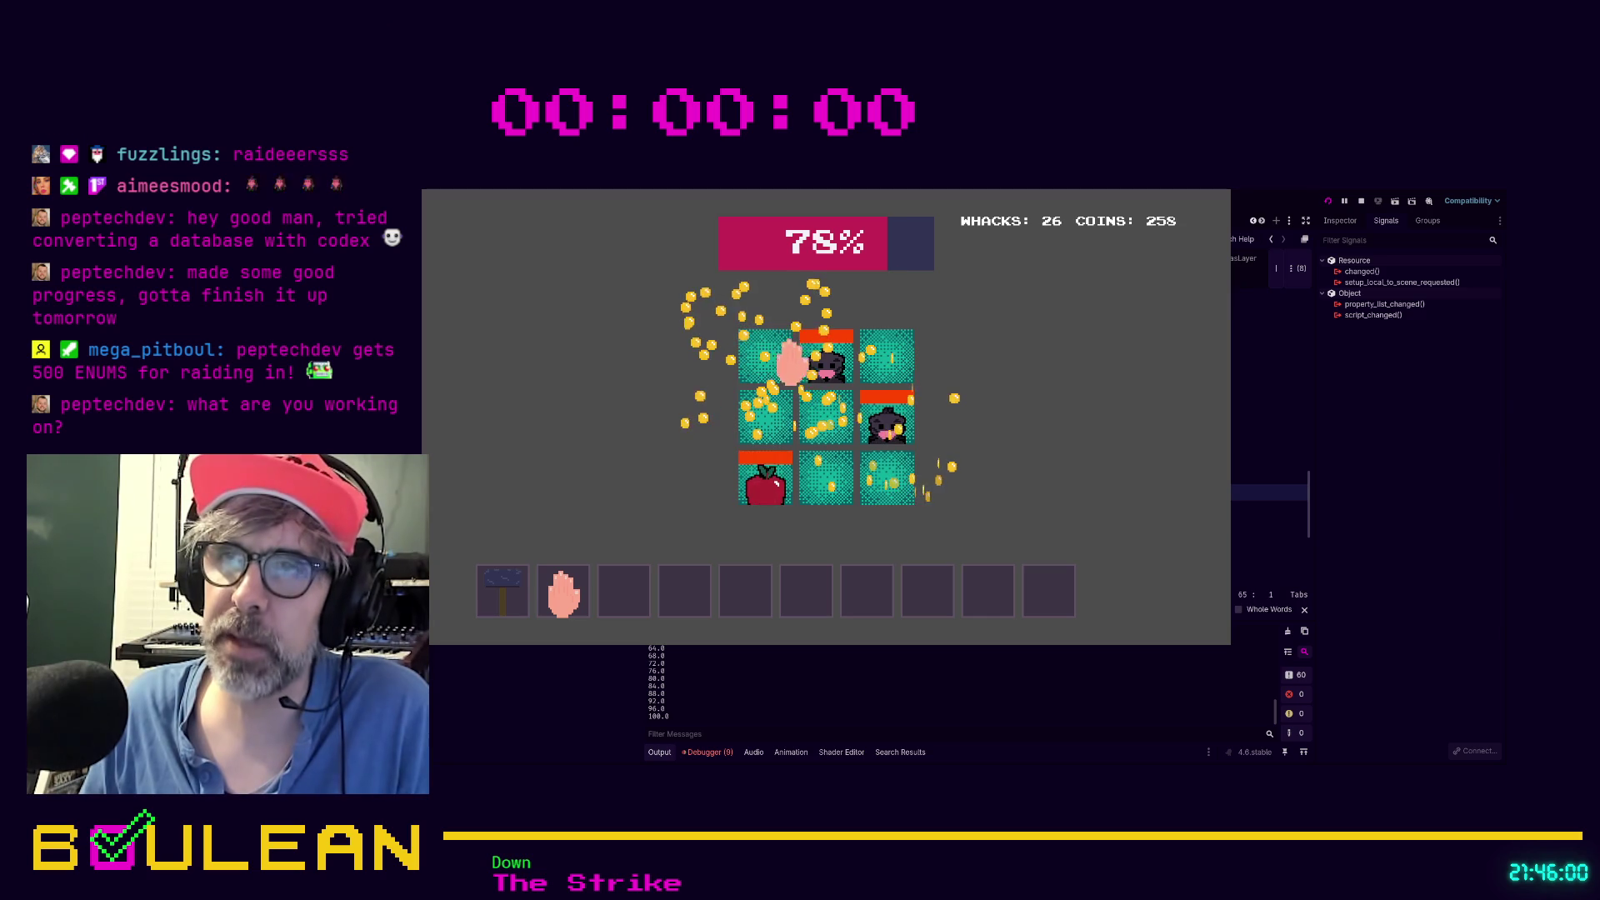
pyautogui.click(821, 358)
pyautogui.click(880, 419)
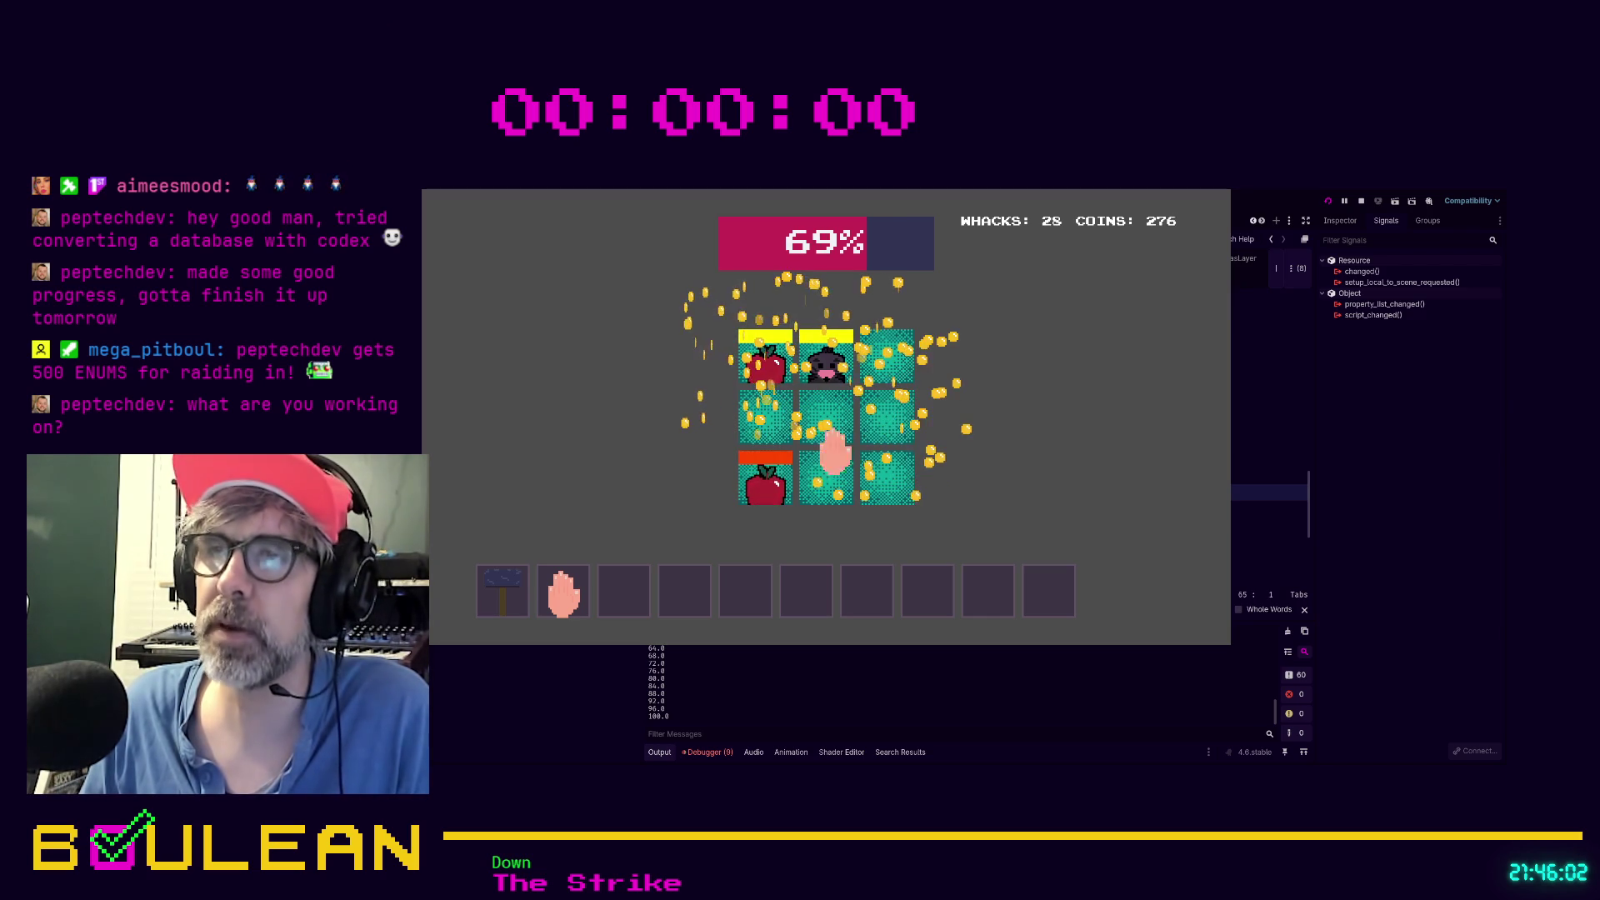
# Keep whacking moles in the left, top and bottom cells, reaching 36 whacks
pyautogui.click(762, 481)
pyautogui.click(765, 357)
pyautogui.click(823, 358)
pyautogui.click(898, 491)
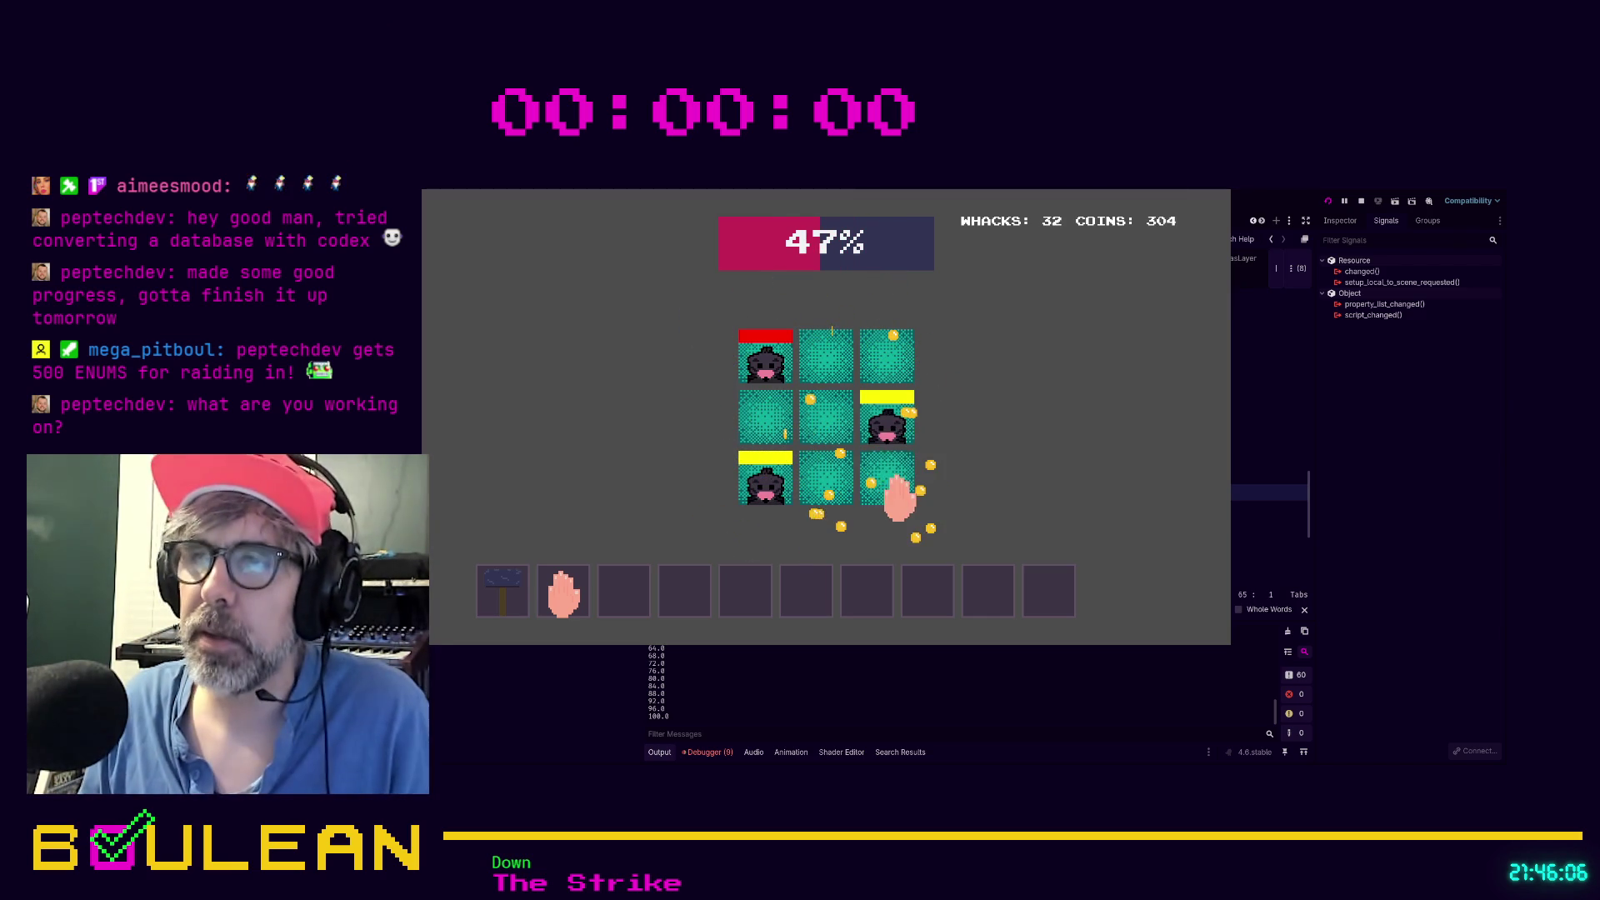
pyautogui.click(764, 484)
pyautogui.click(820, 358)
pyautogui.click(764, 354)
pyautogui.click(765, 354)
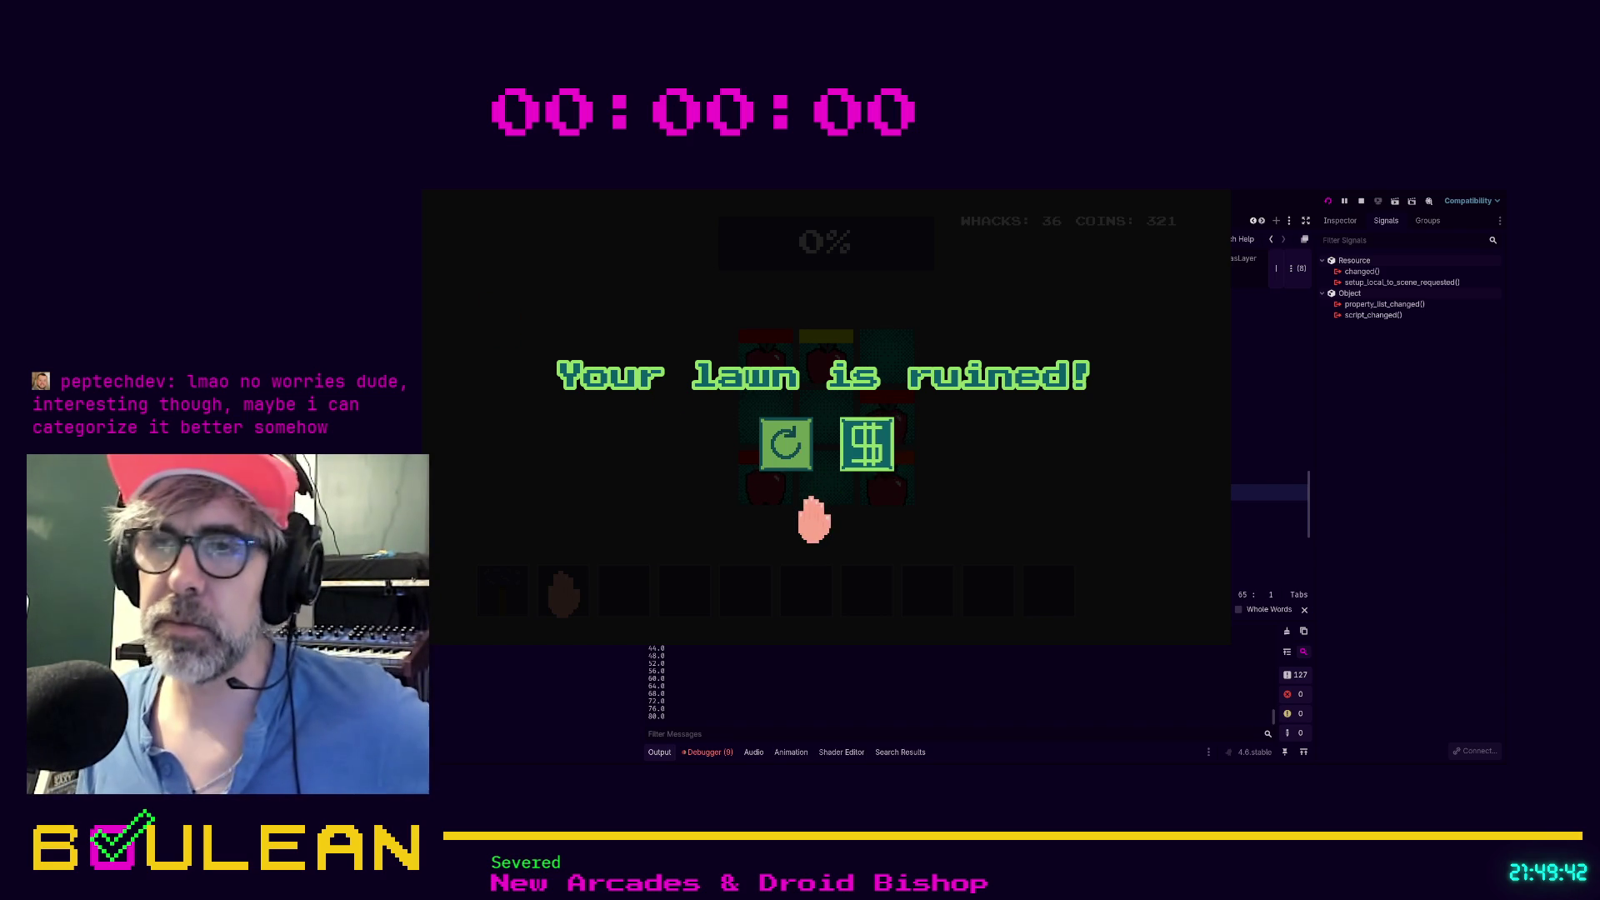
# Restart the lawn game from the game-over screen
pyautogui.click(777, 440)
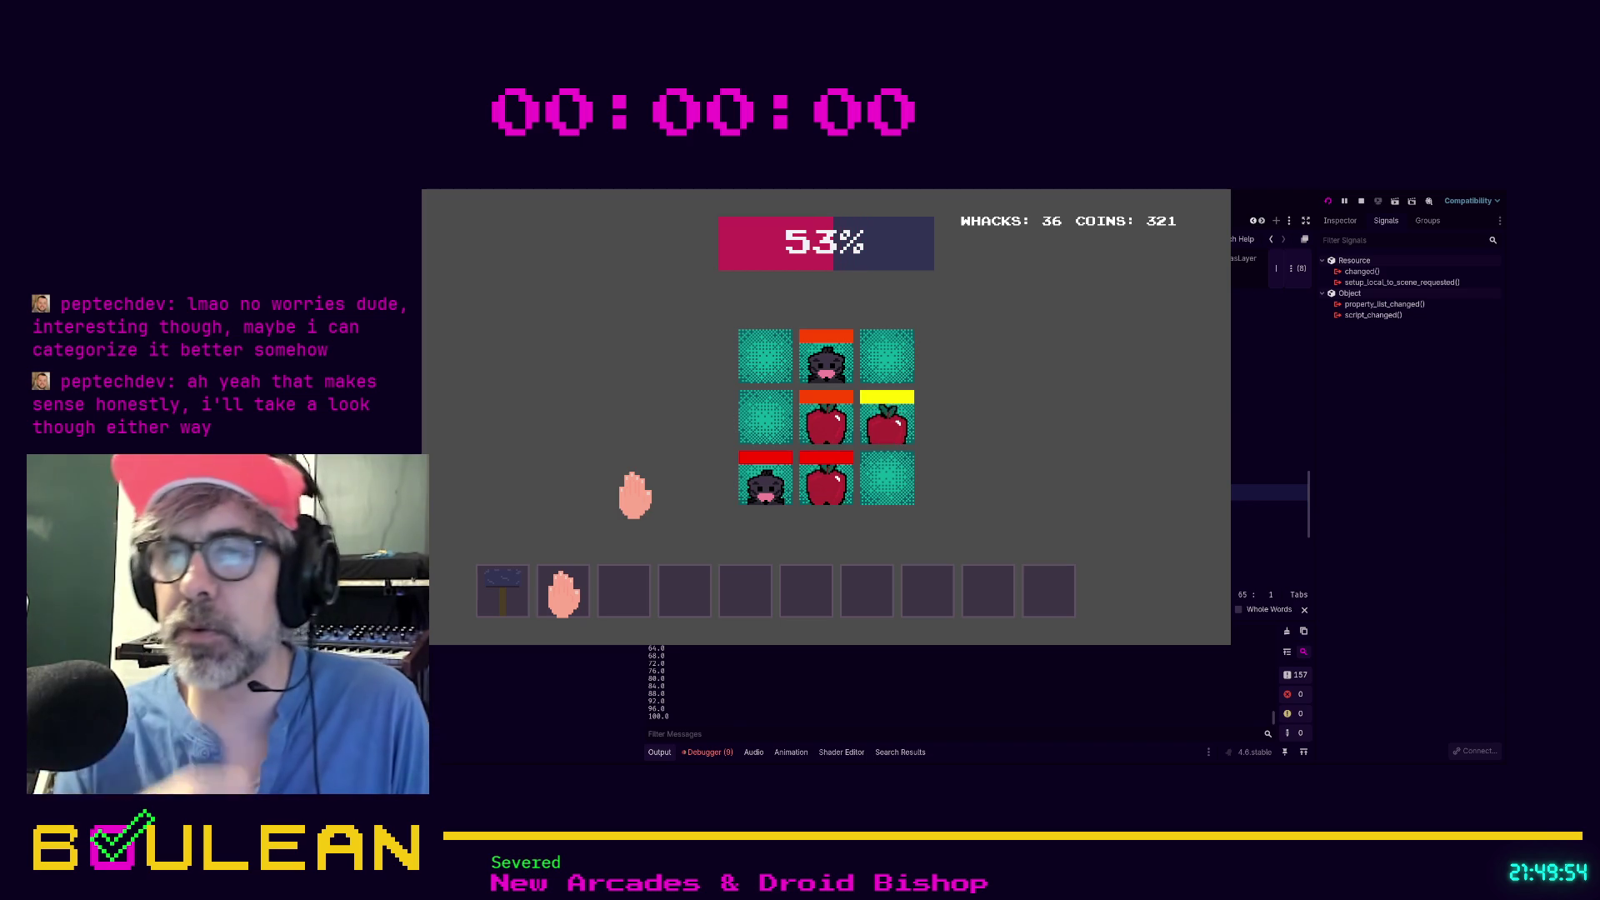
# Whack three moles in the bottom row, then retry after the lawn is ruined
pyautogui.click(821, 475)
pyautogui.click(754, 483)
pyautogui.click(823, 479)
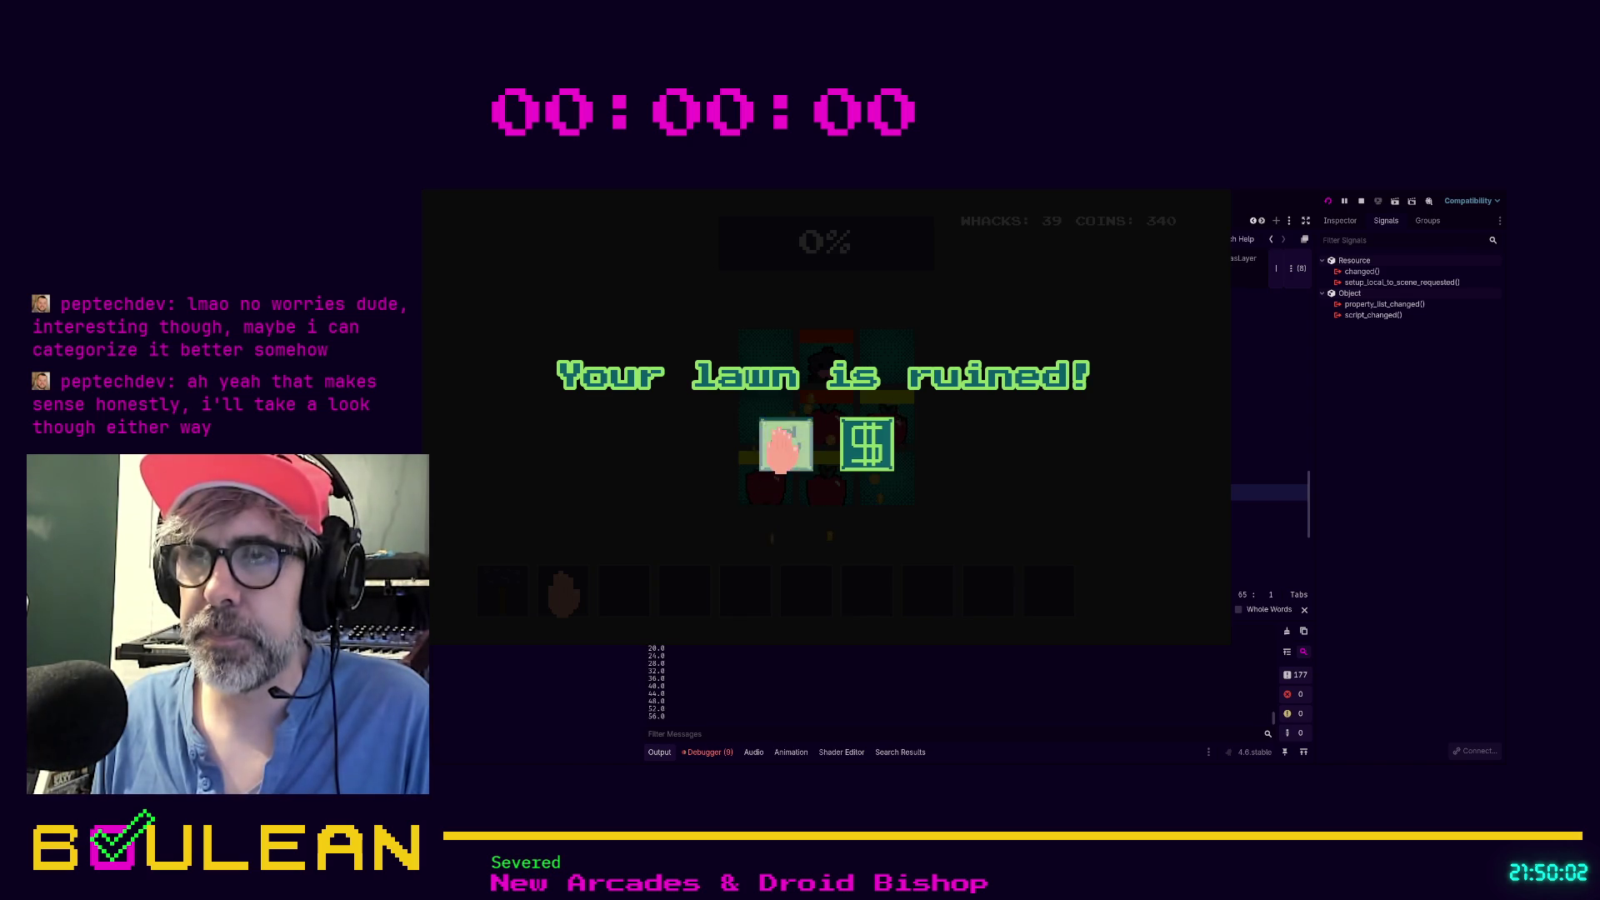
pyautogui.click(780, 445)
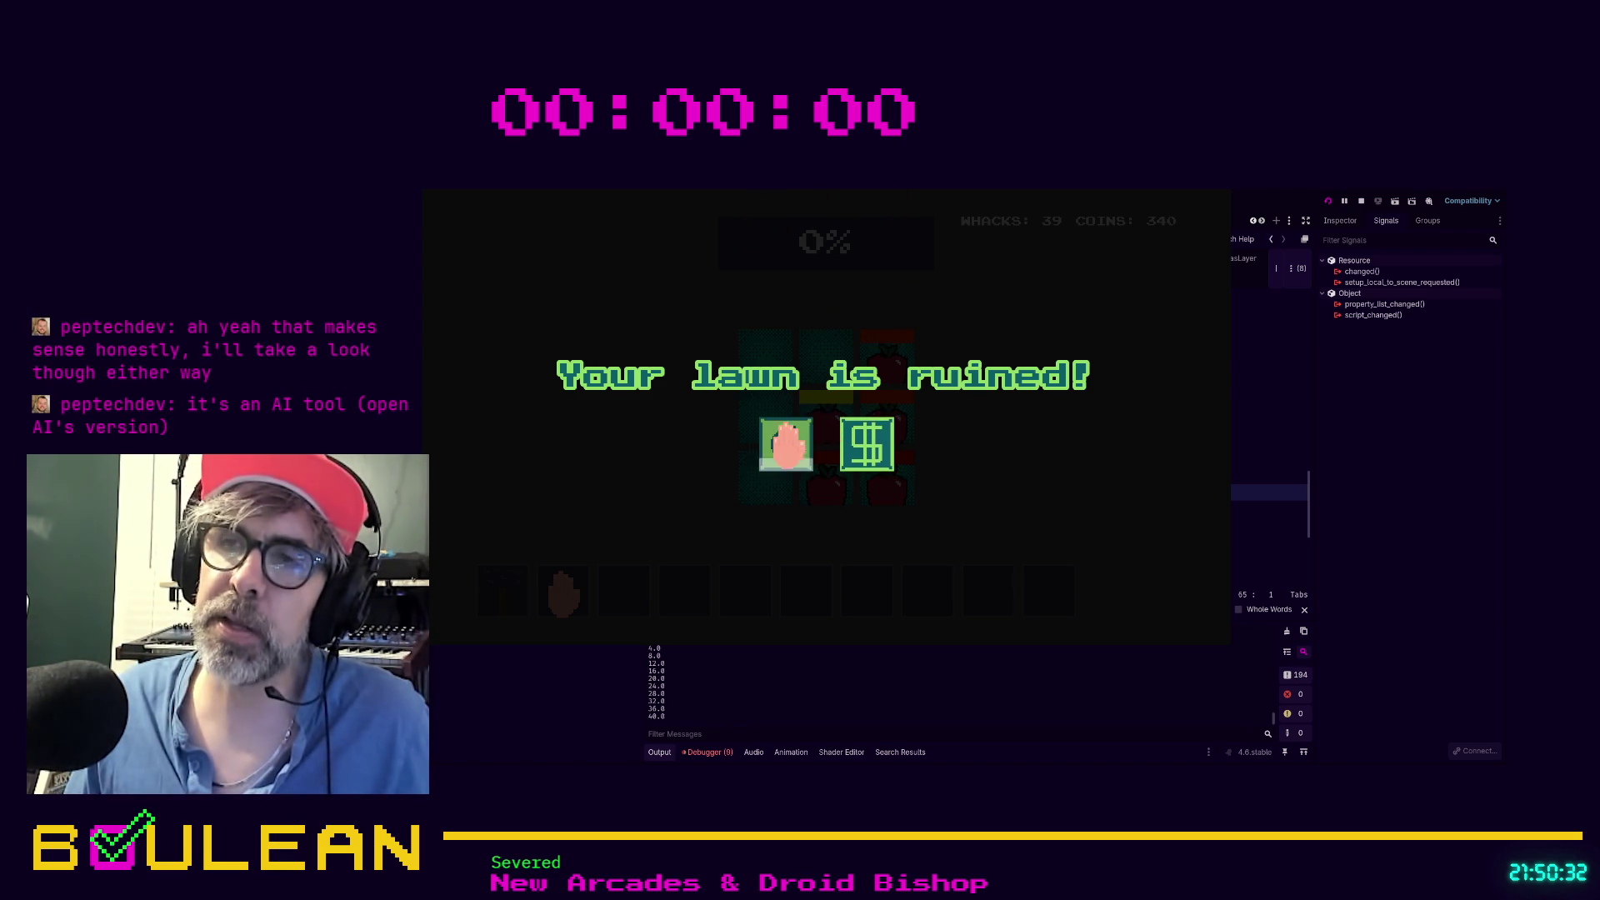
# Play a fresh round, whacking apples and moles in the centre and right cells to 50 whacks
pyautogui.click(788, 442)
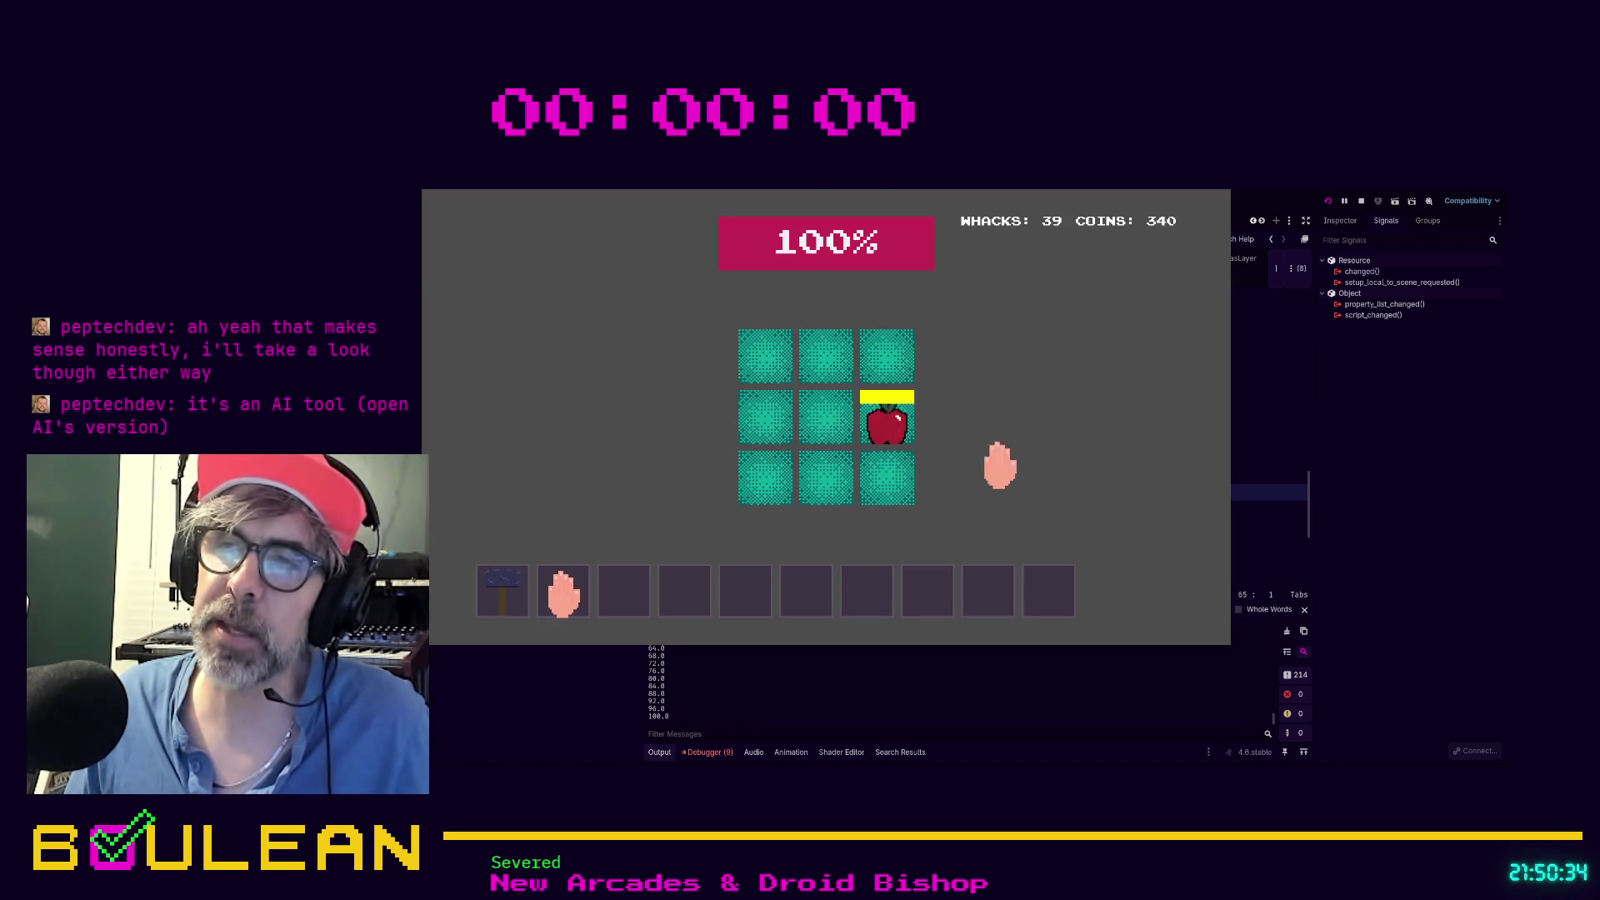
pyautogui.click(905, 423)
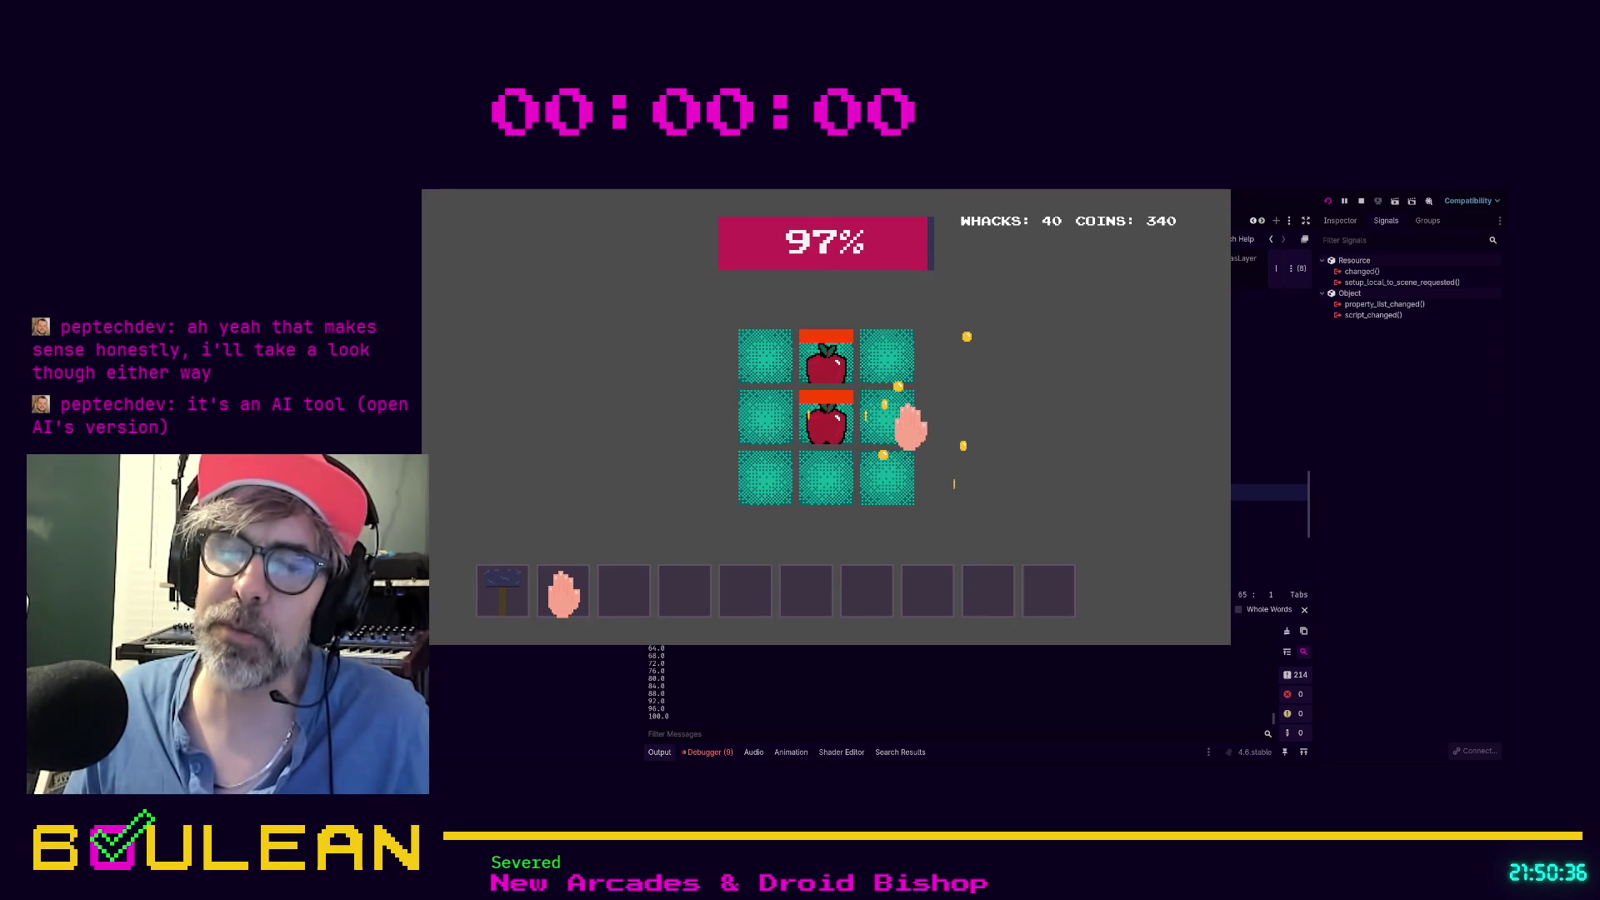
pyautogui.click(810, 434)
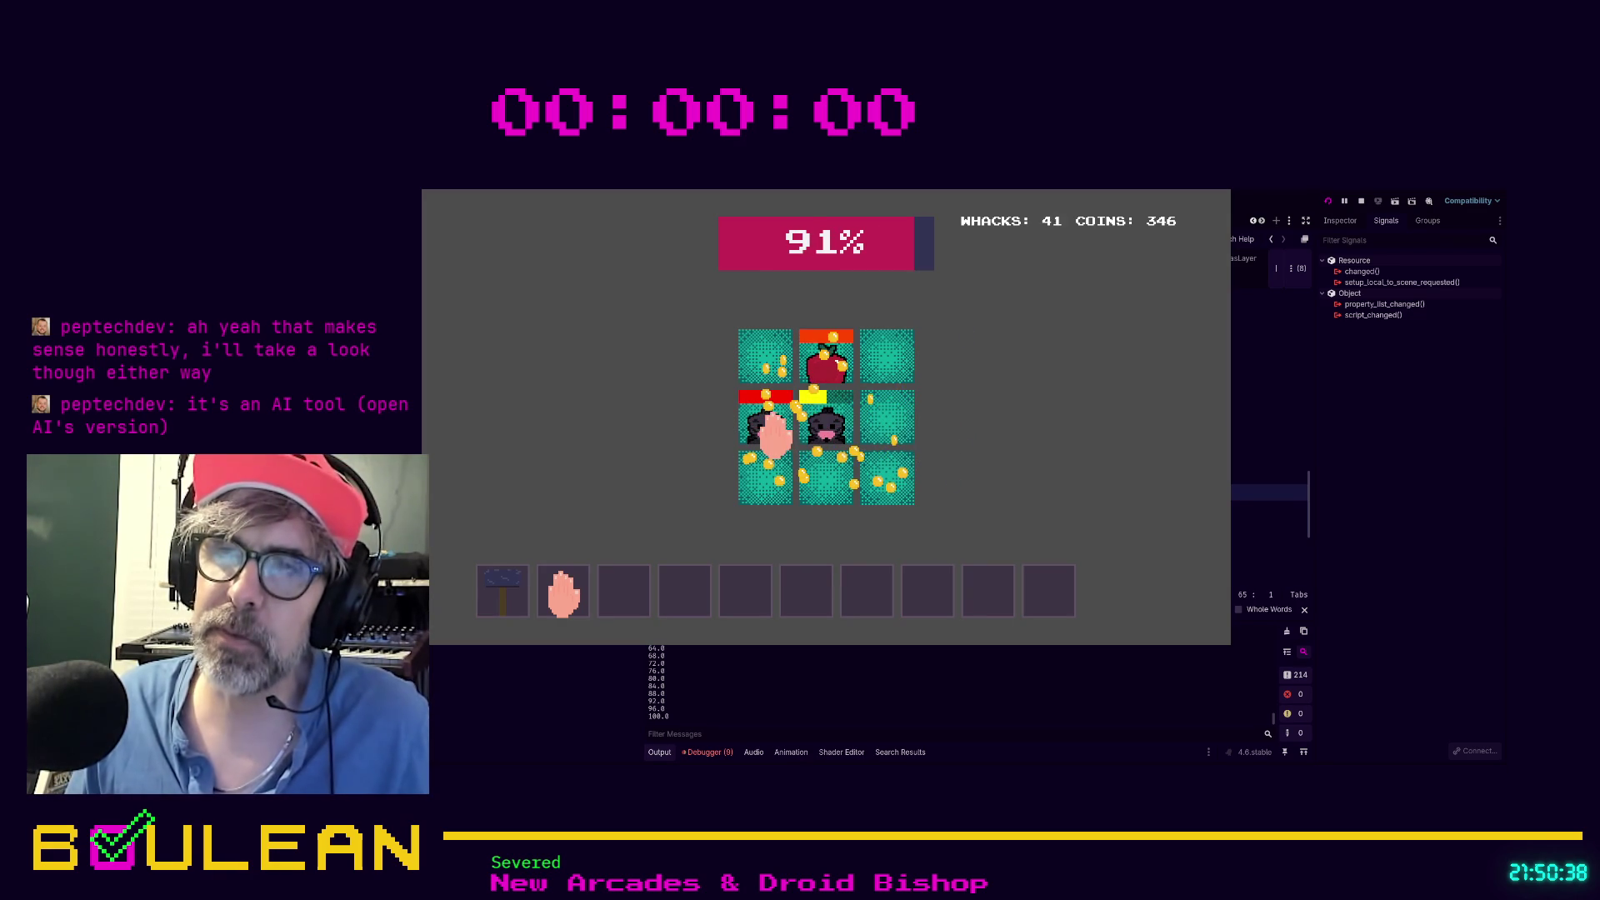
pyautogui.click(837, 425)
pyautogui.click(821, 359)
pyautogui.click(833, 359)
pyautogui.click(886, 422)
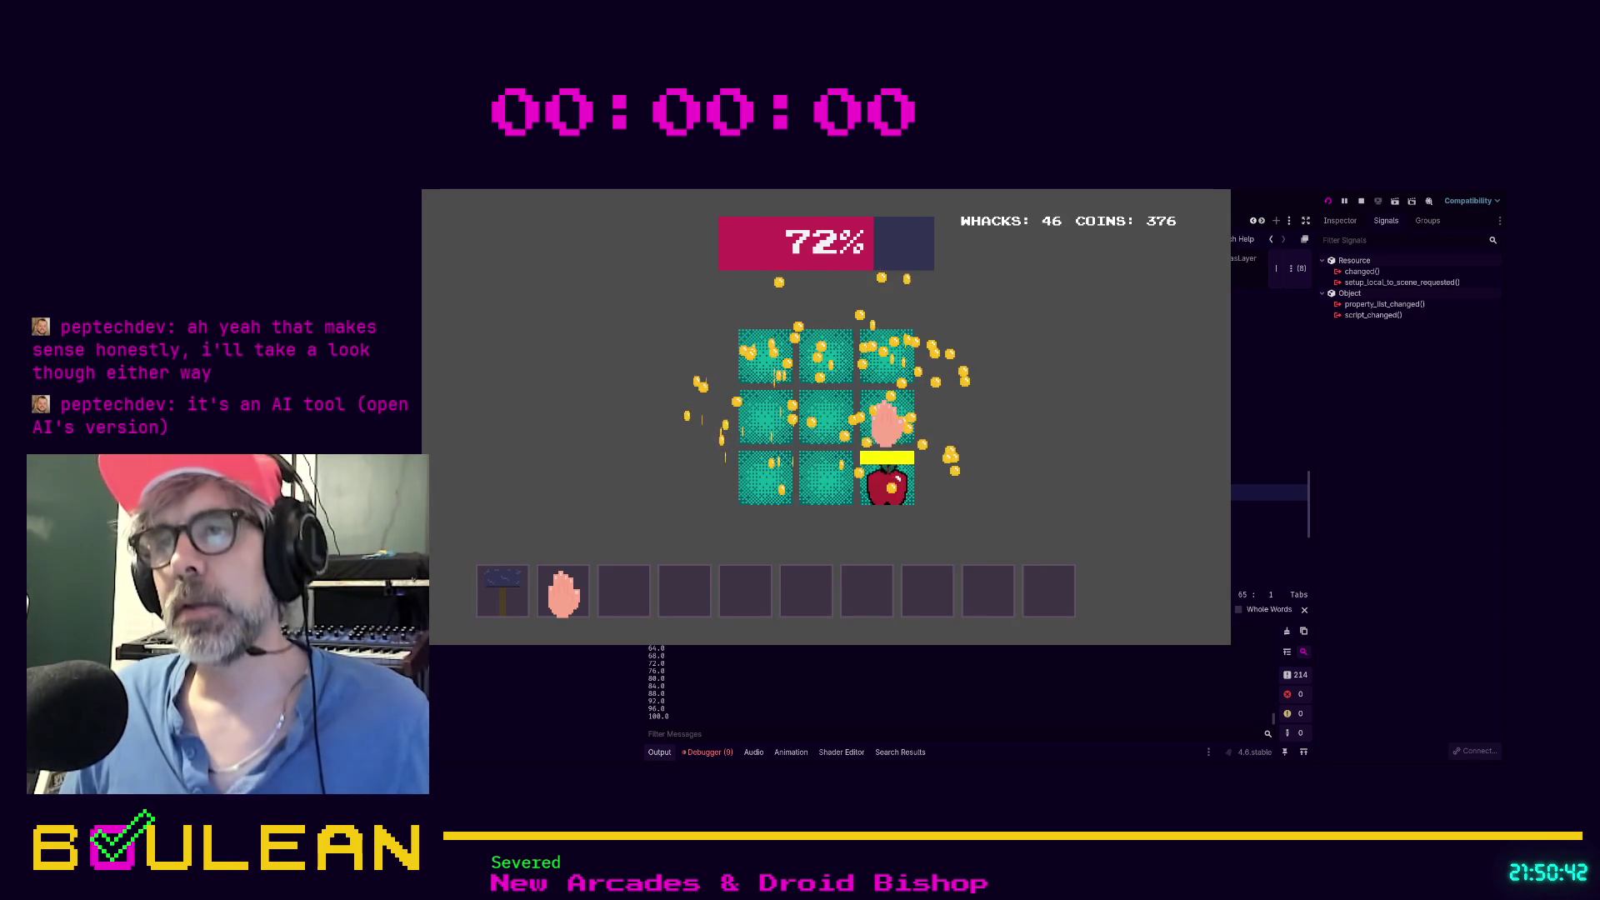
pyautogui.click(883, 425)
pyautogui.click(866, 392)
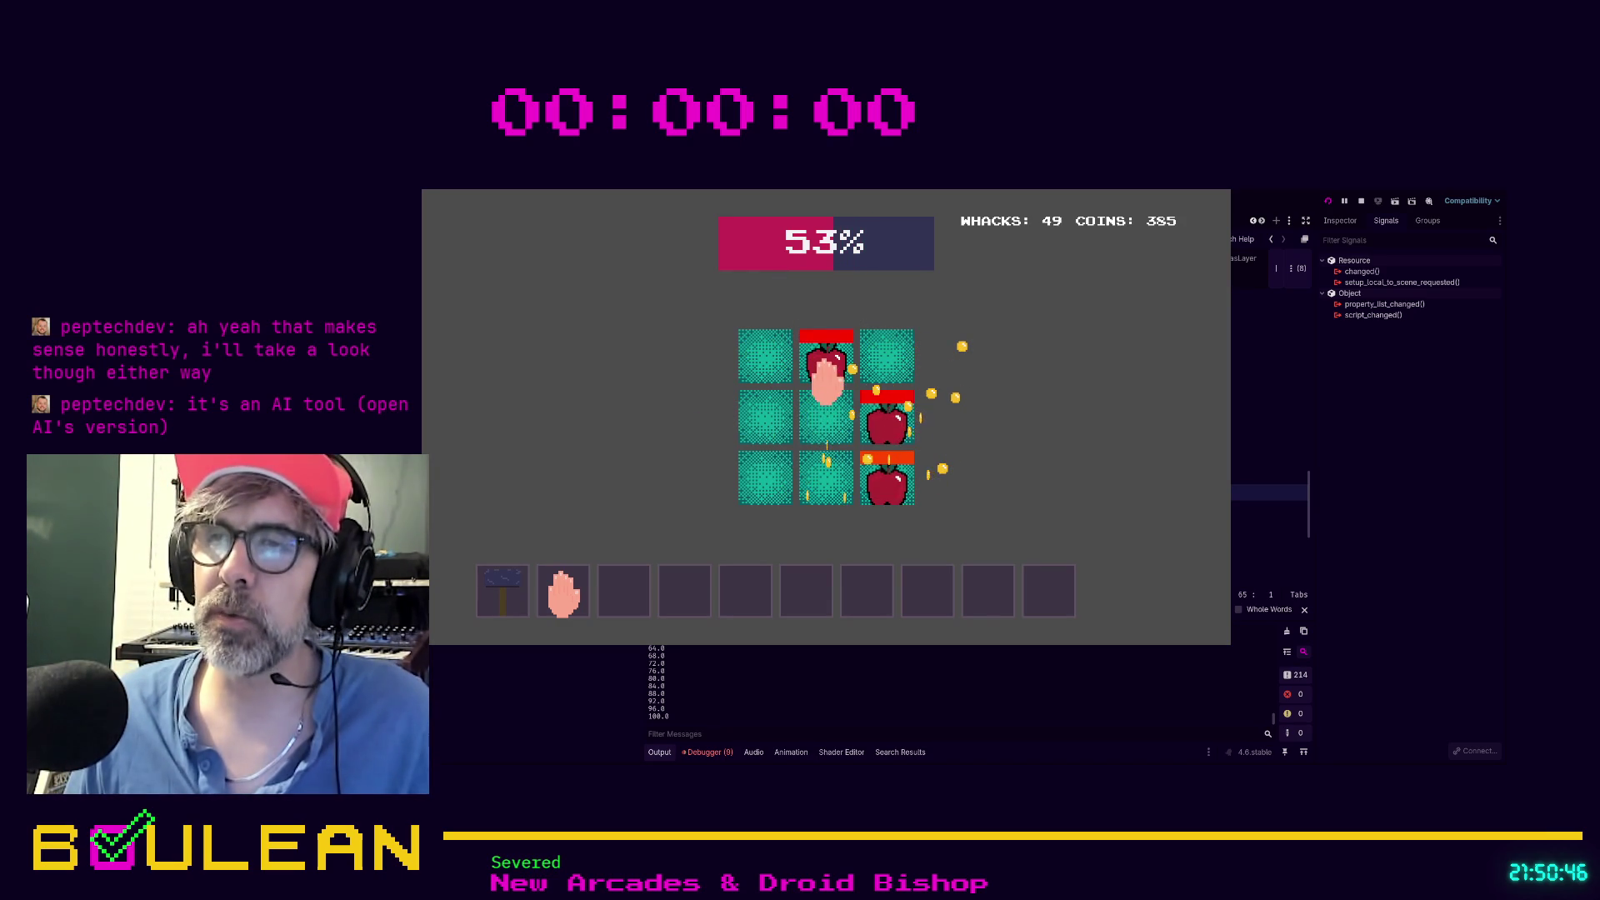
pyautogui.click(759, 425)
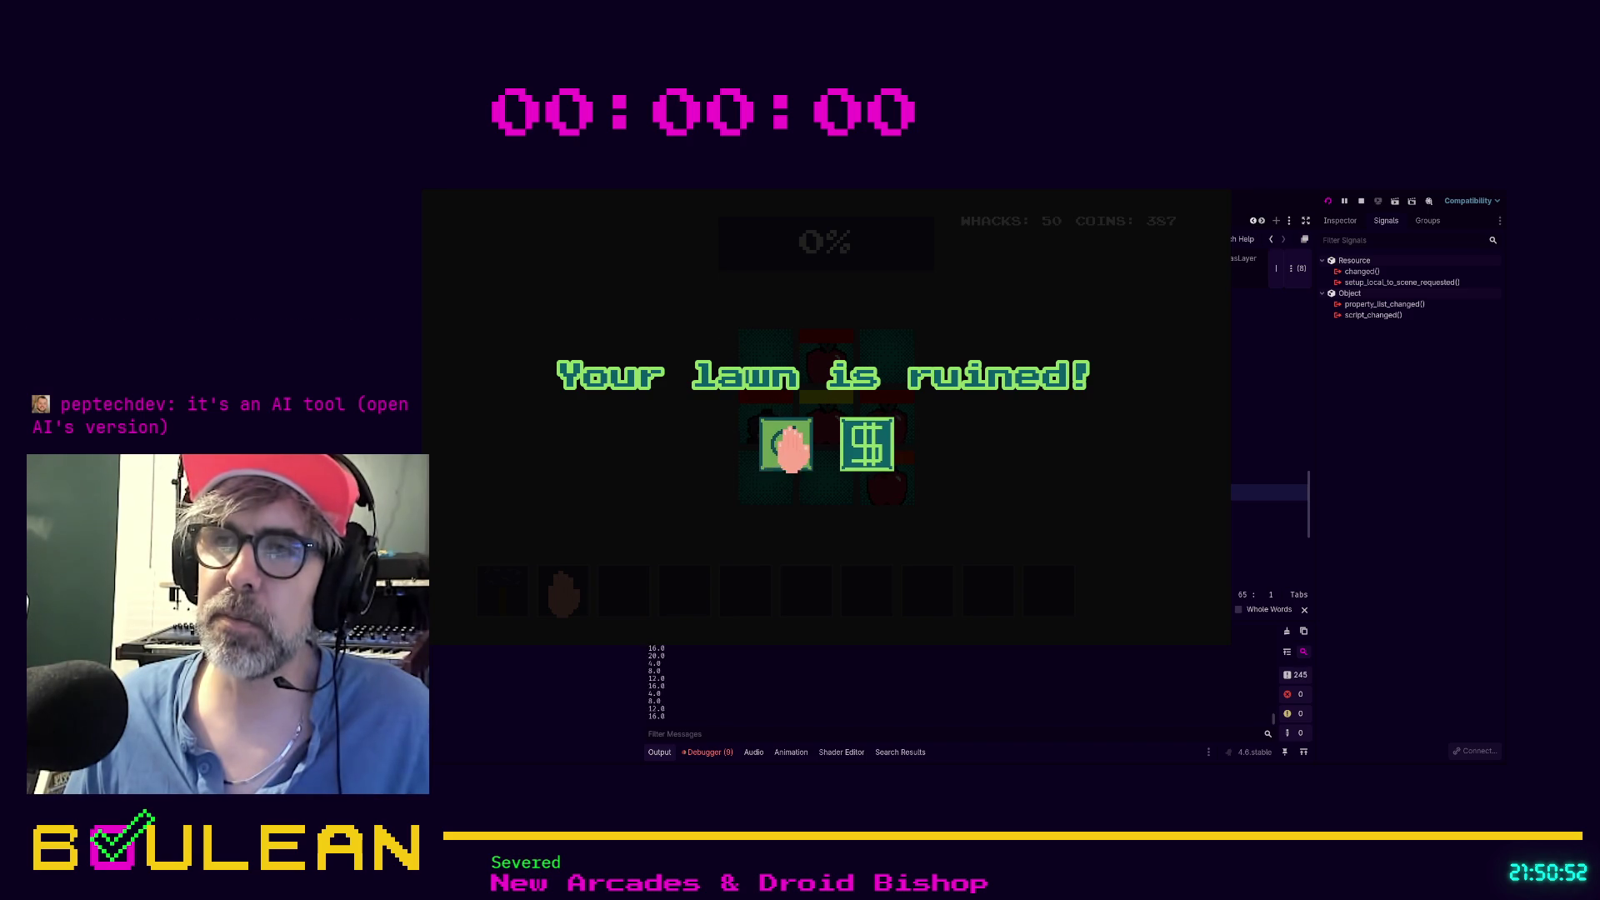
# Restart the round, play it out, then stop the game to return to the editor
pyautogui.click(794, 448)
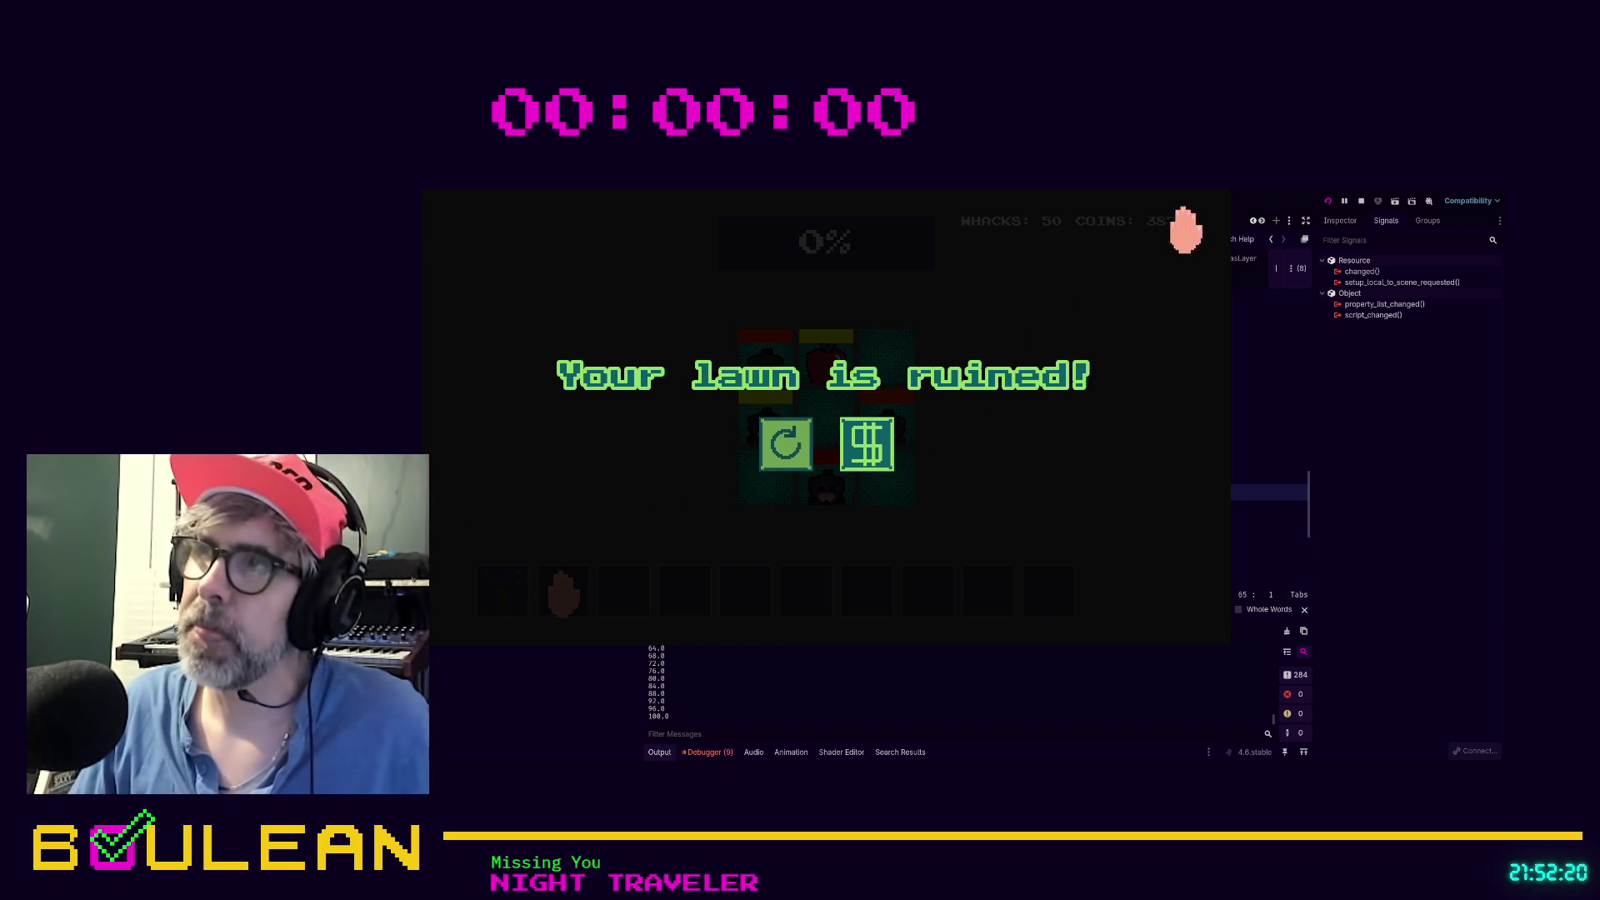
pyautogui.click(1217, 198)
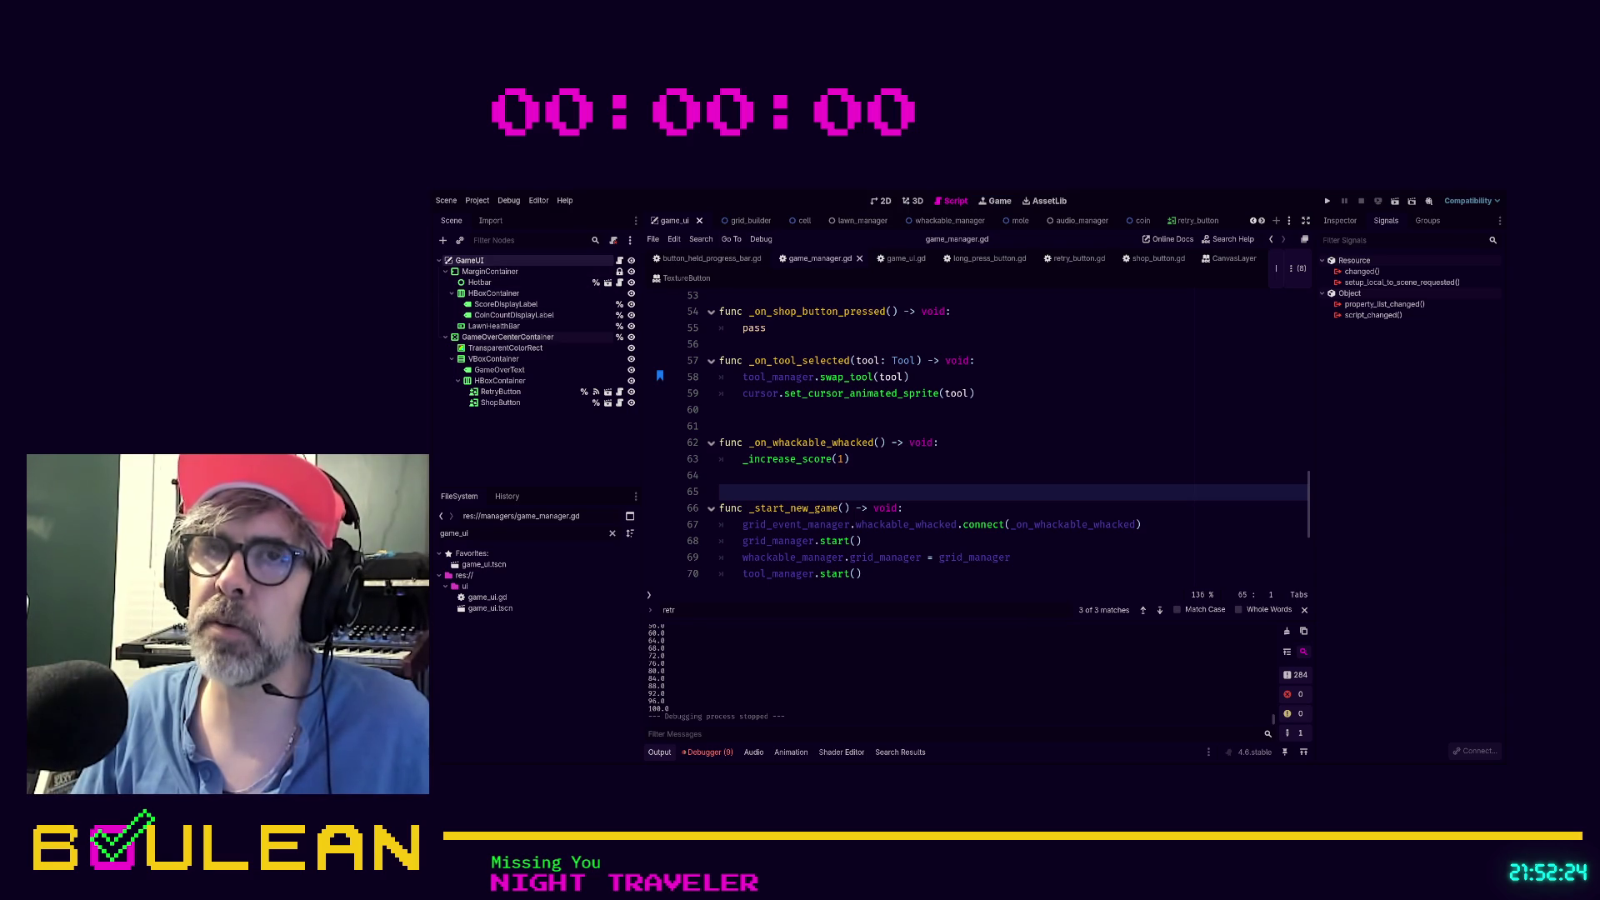
# Select RetryButton in game_ui and open its retry_button scene from the Inspector
pyautogui.click(510, 393)
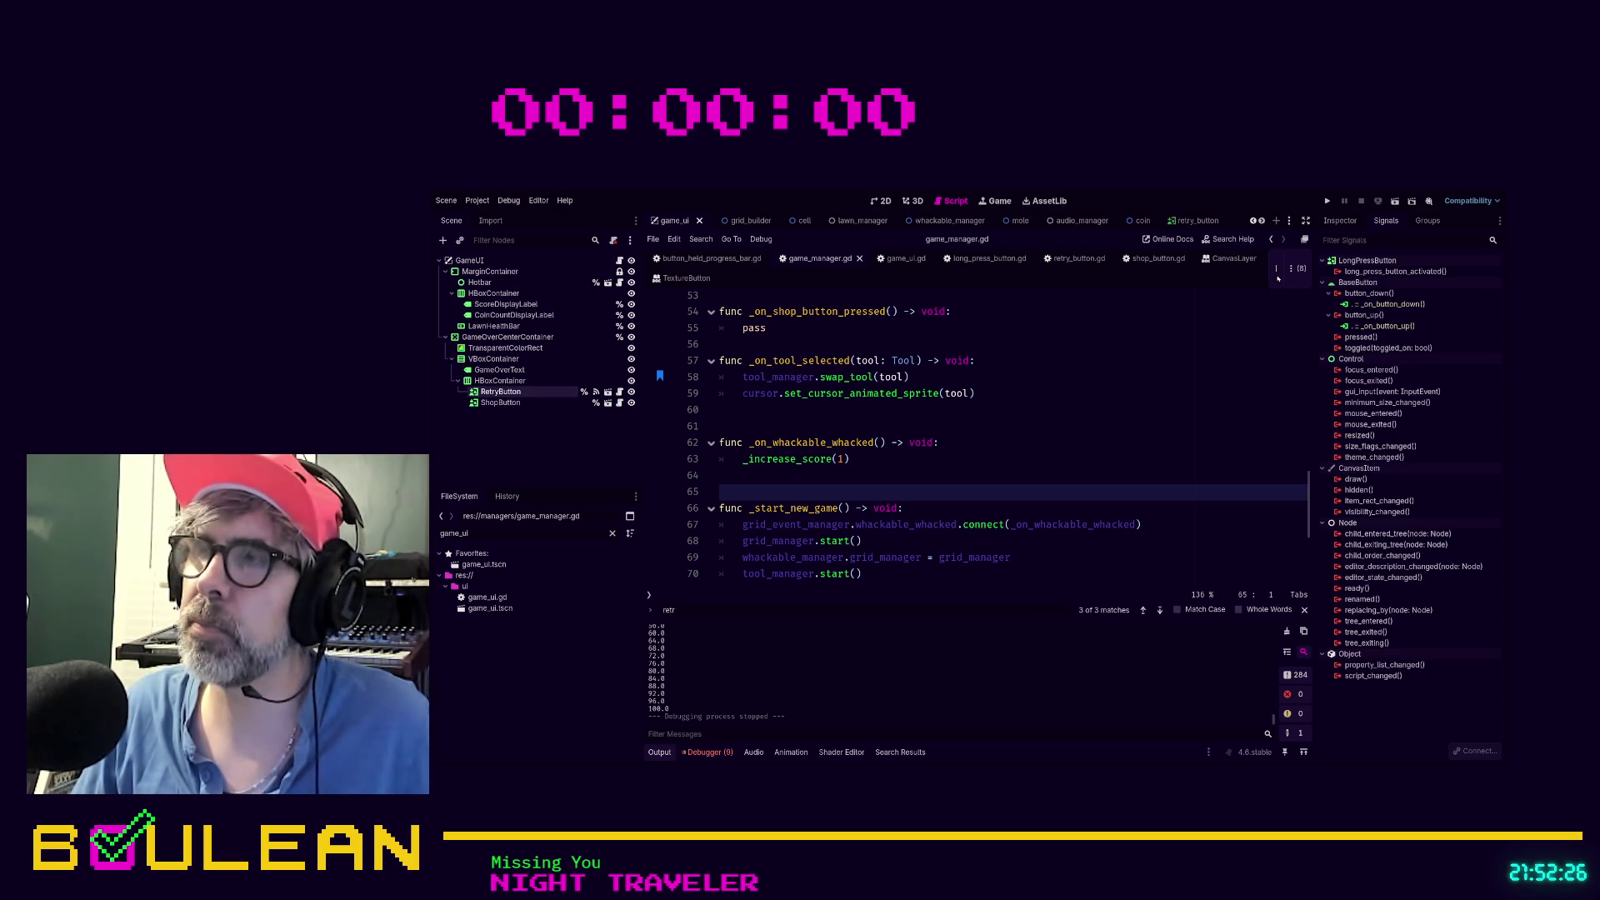
pyautogui.click(1332, 222)
pyautogui.scroll(-5, 1367, 374)
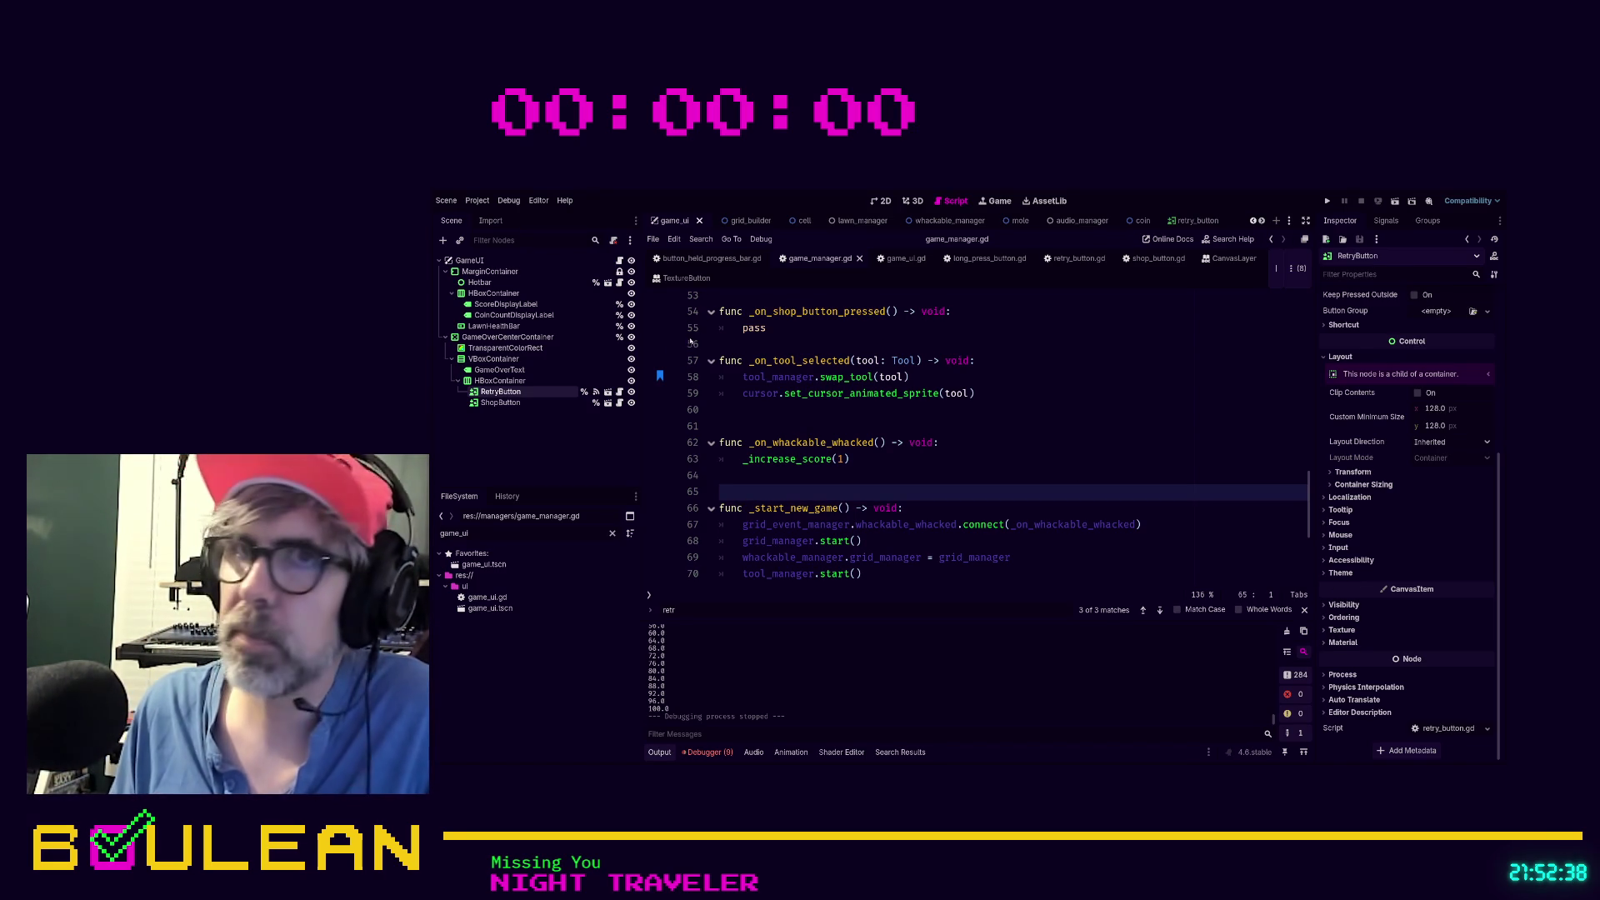
pyautogui.click(608, 392)
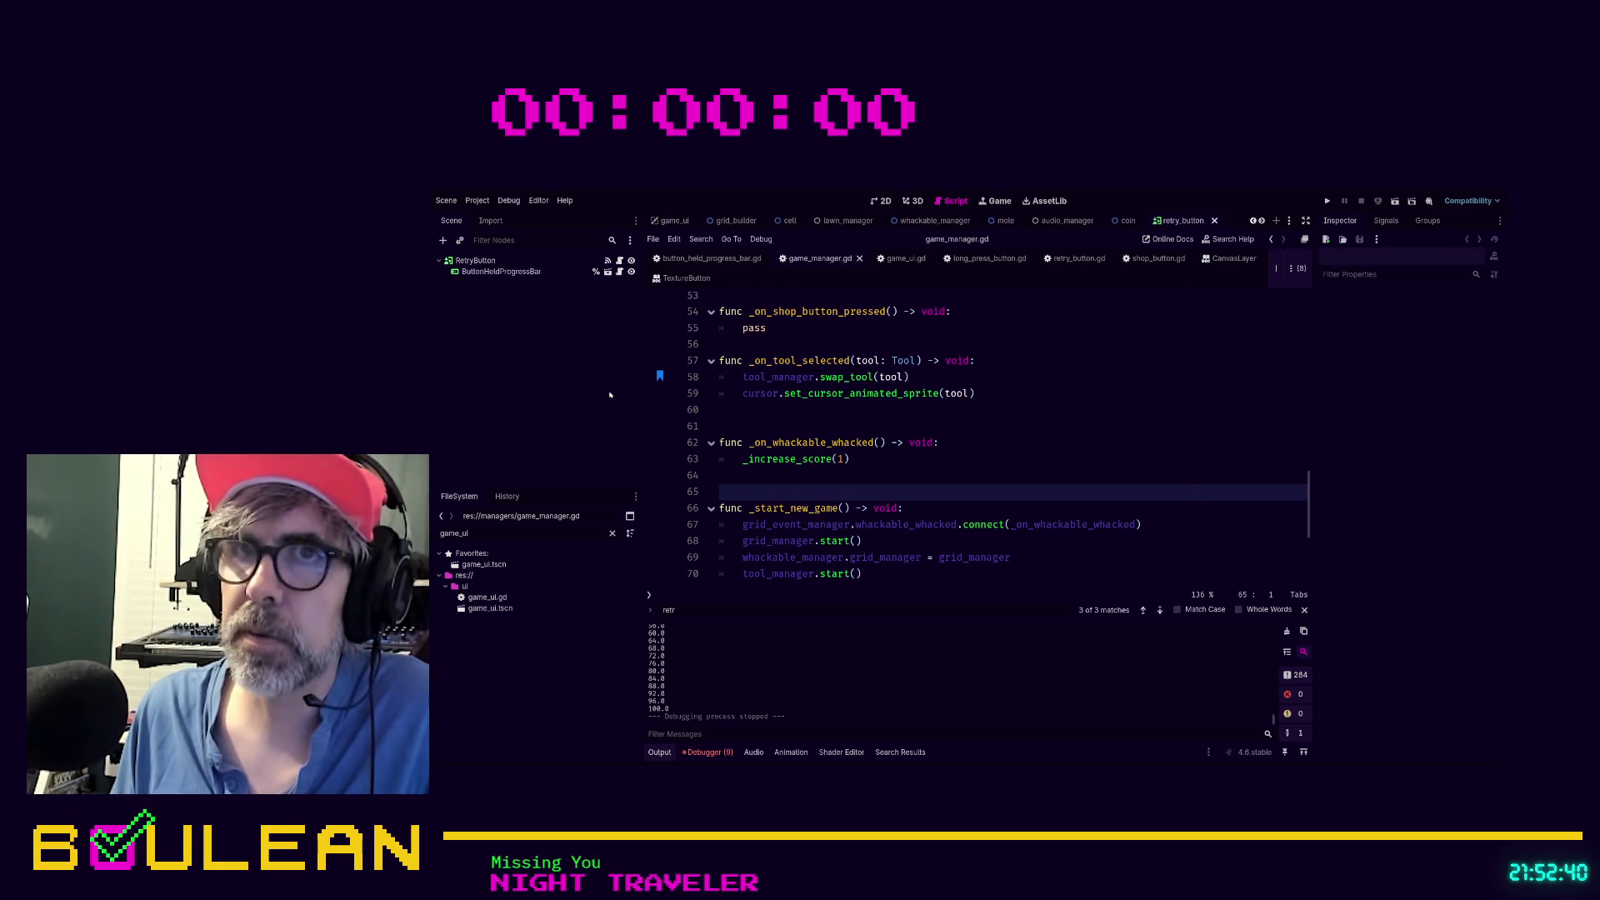
# Give the RetryButton root a trial New Theme, then clear its Theme back to empty
pyautogui.click(475, 260)
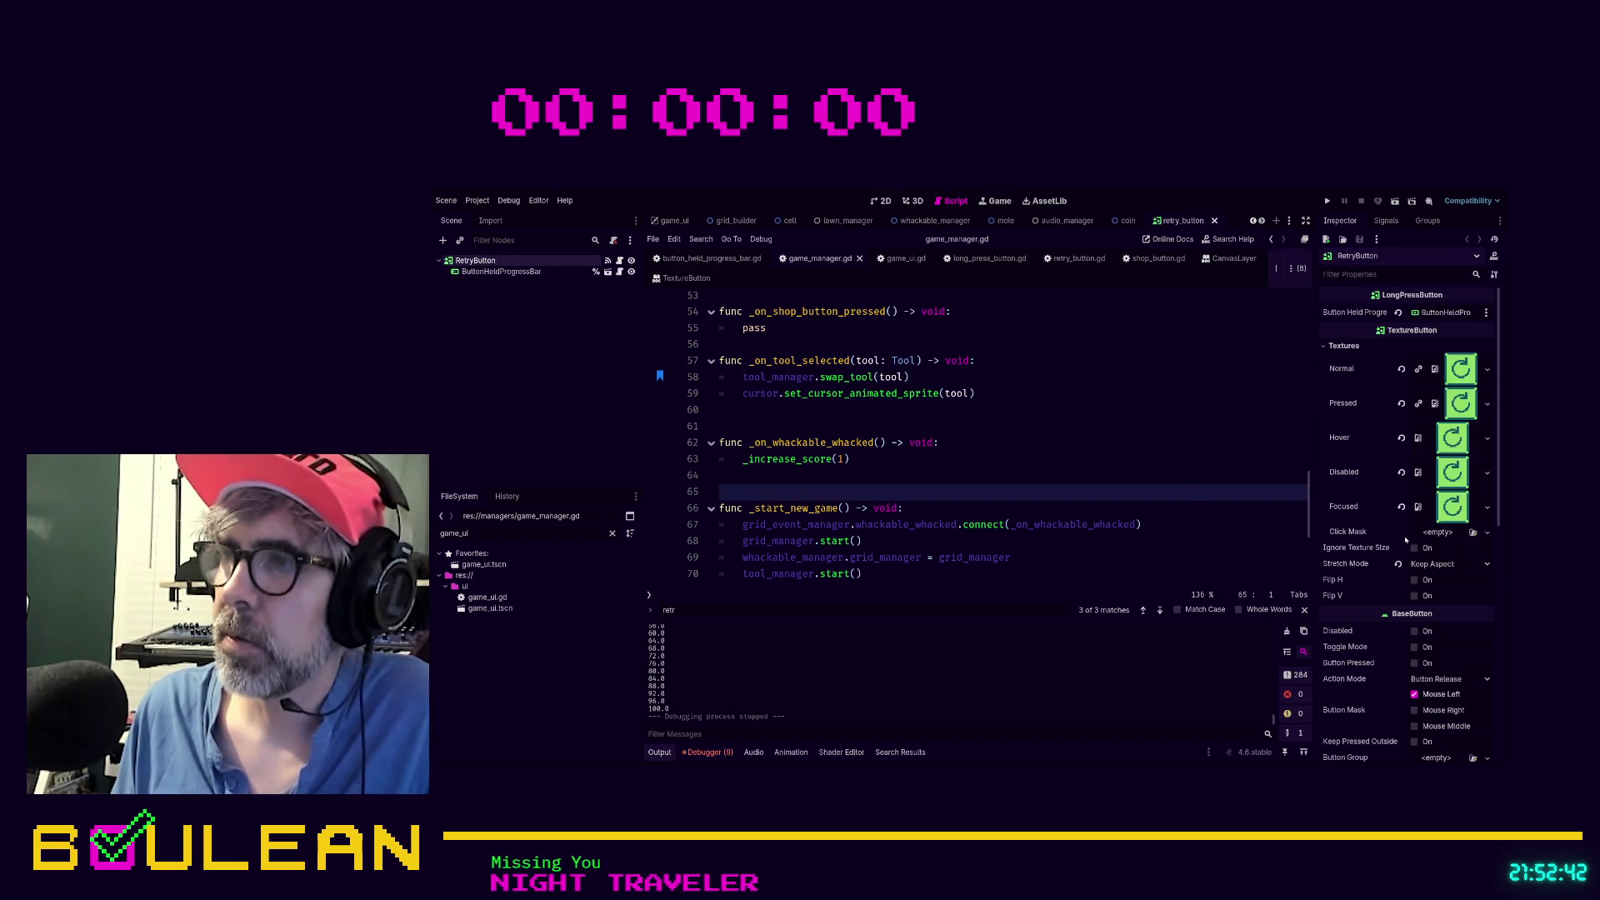
pyautogui.scroll(-10, 1405, 540)
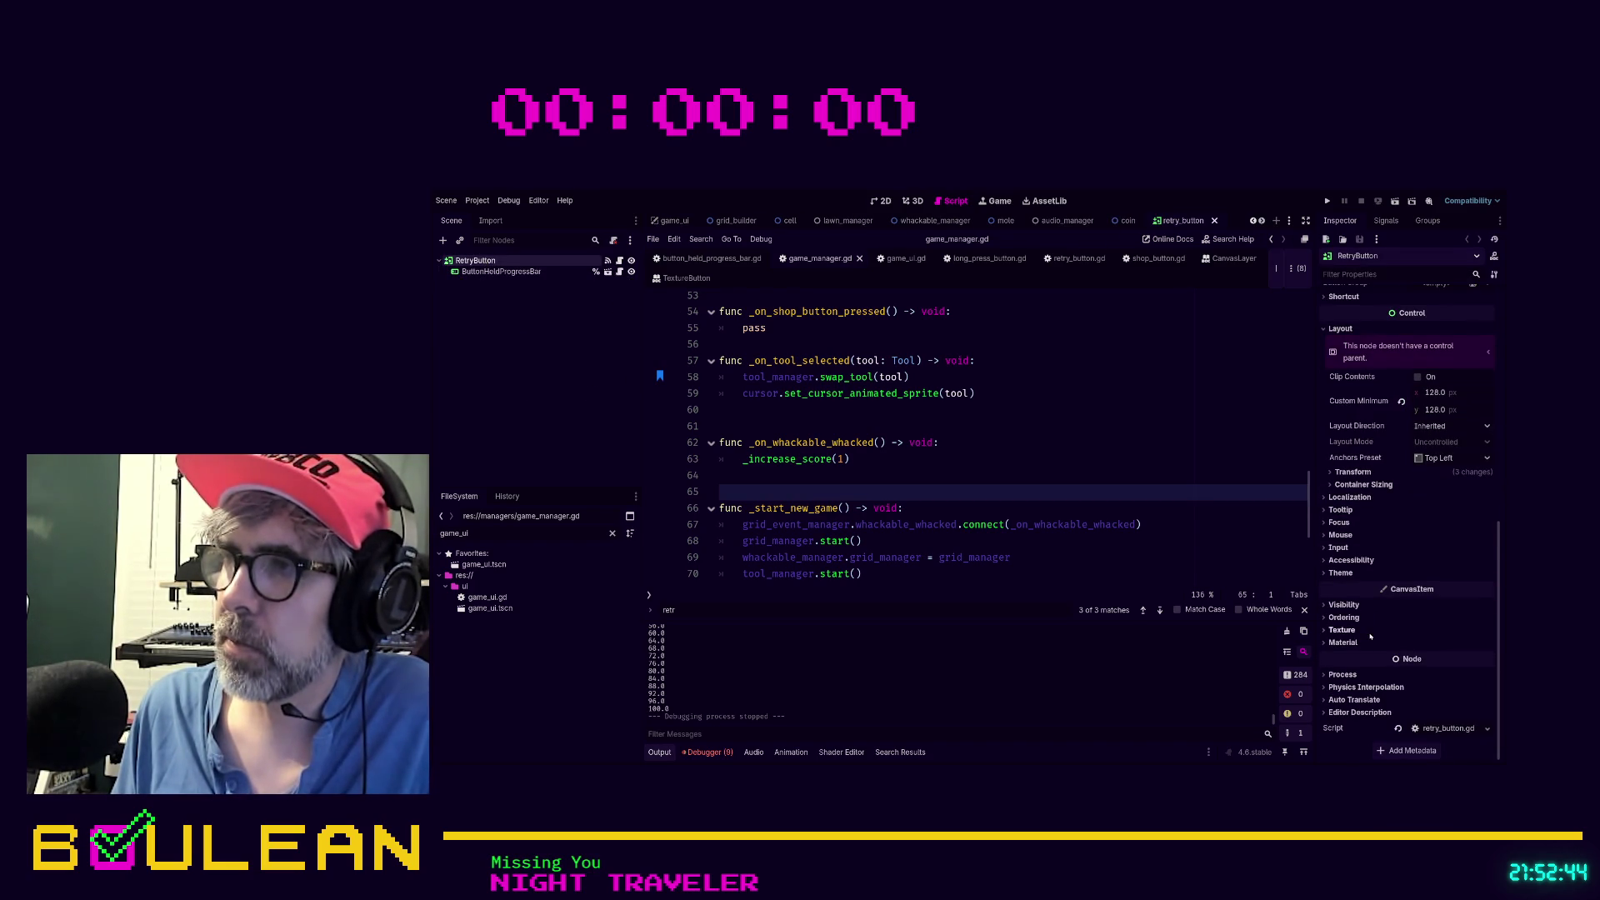
pyautogui.click(1330, 573)
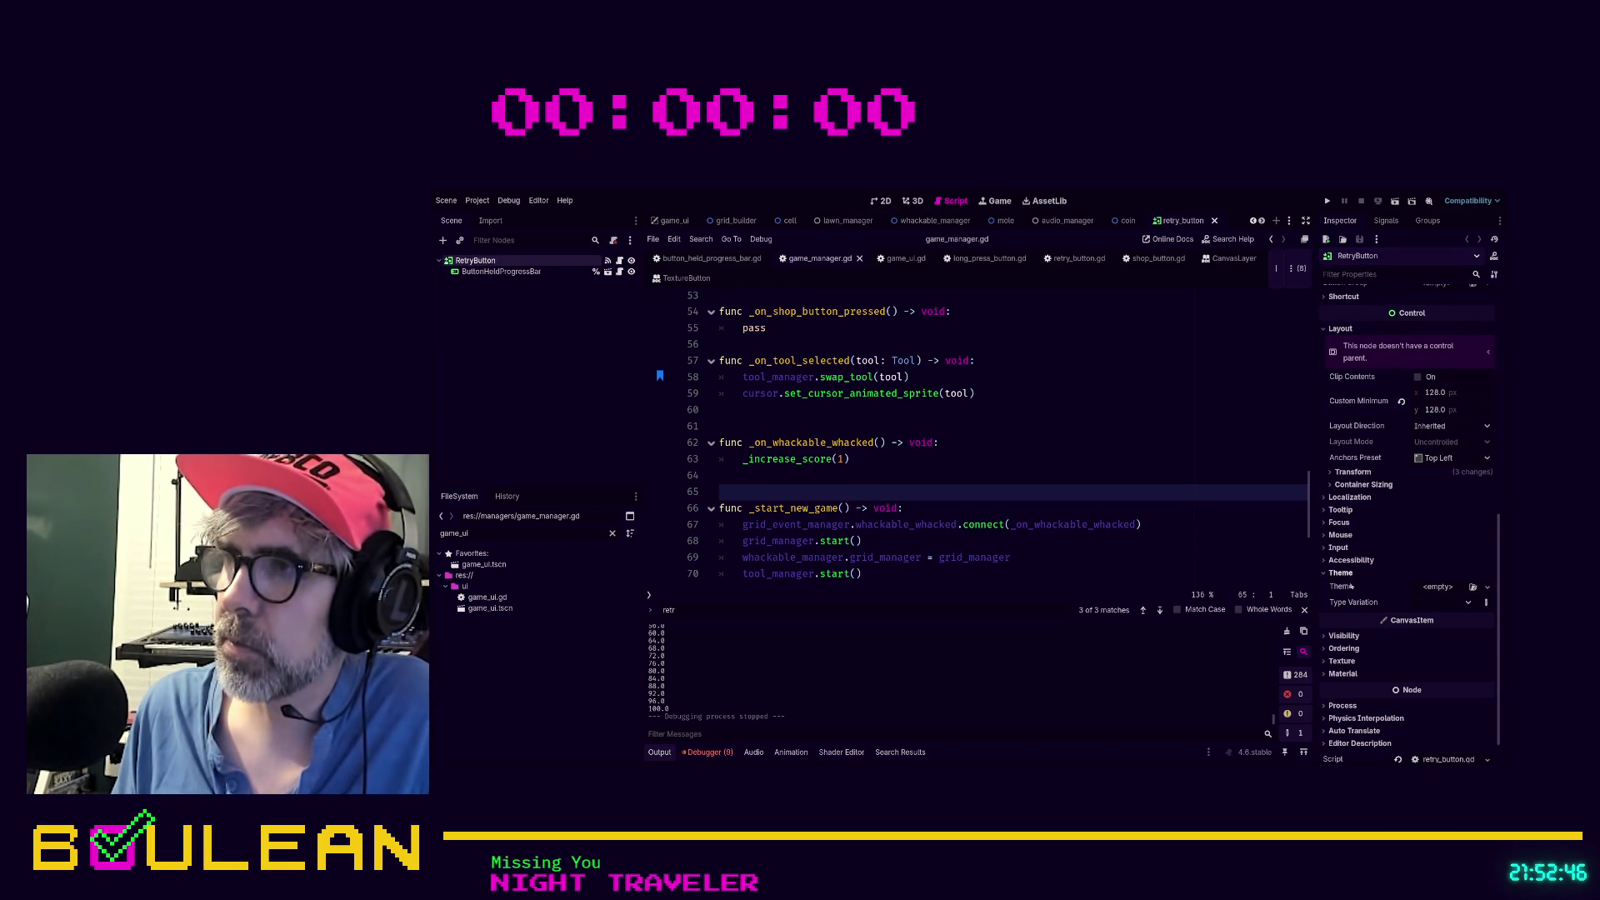
pyautogui.click(1436, 588)
pyautogui.click(1437, 597)
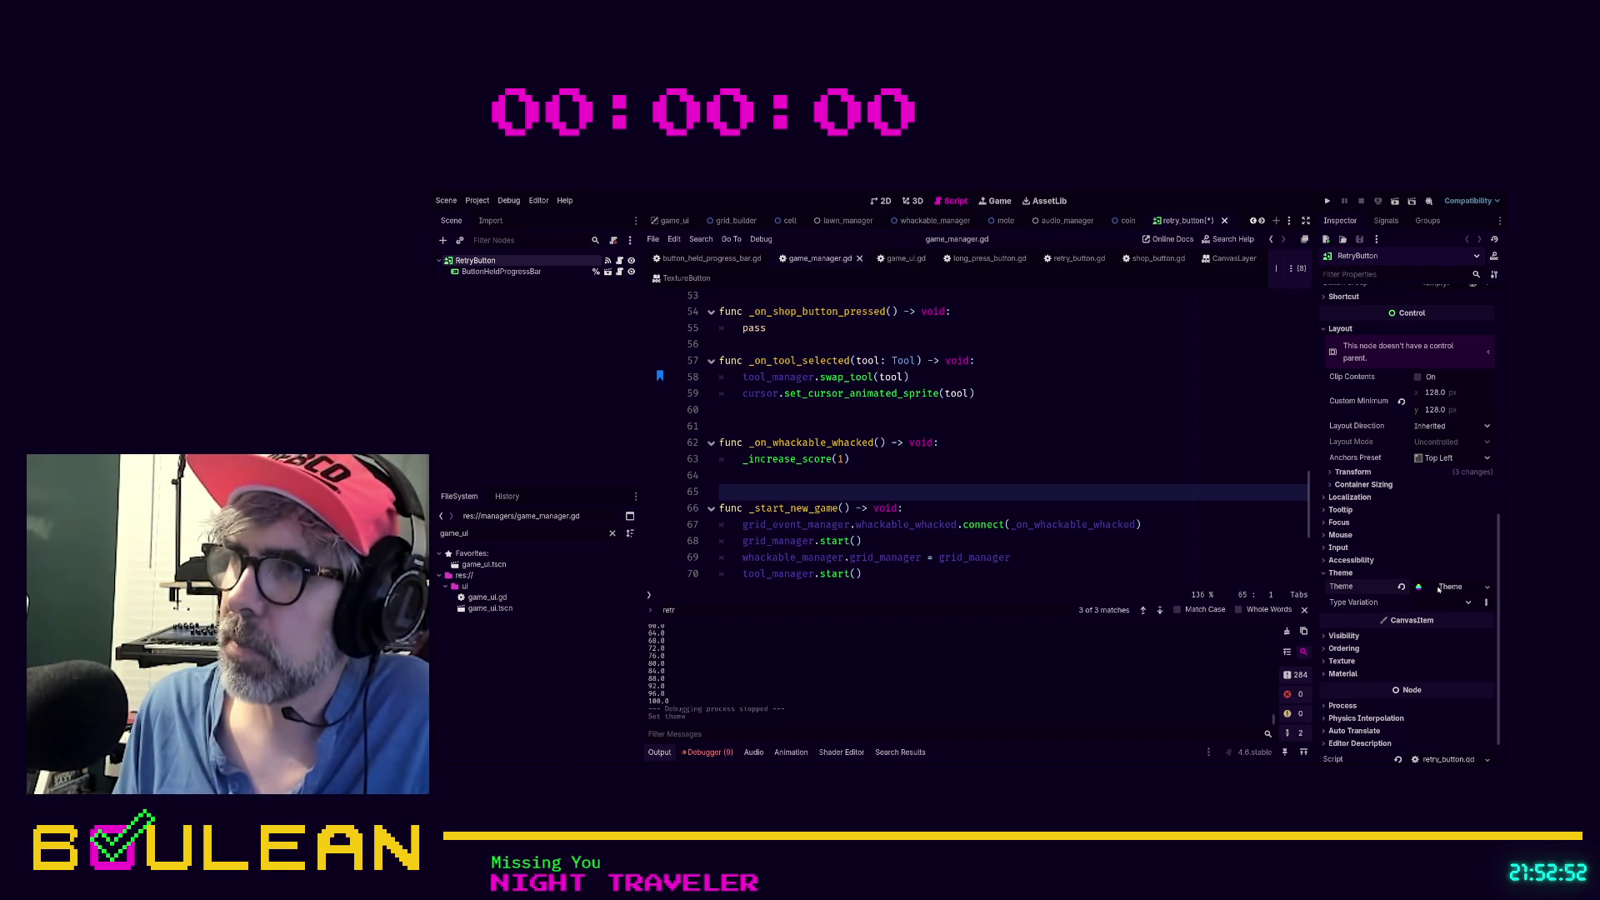
pyautogui.scroll(6, 1438, 588)
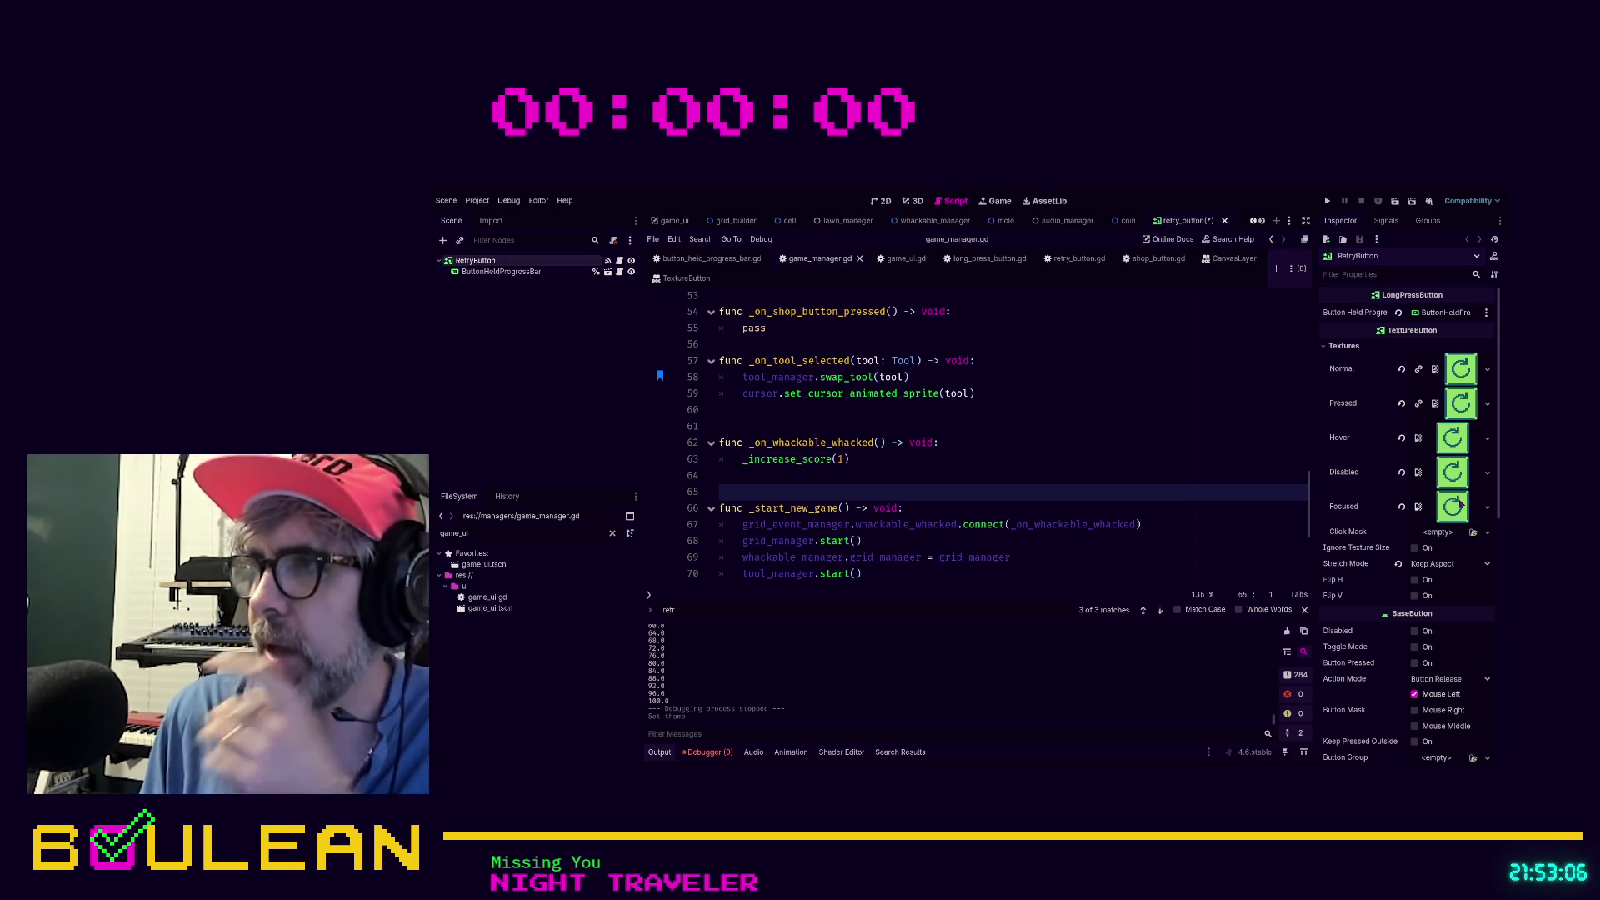
pyautogui.scroll(-3, 1479, 519)
pyautogui.scroll(-10, 1479, 519)
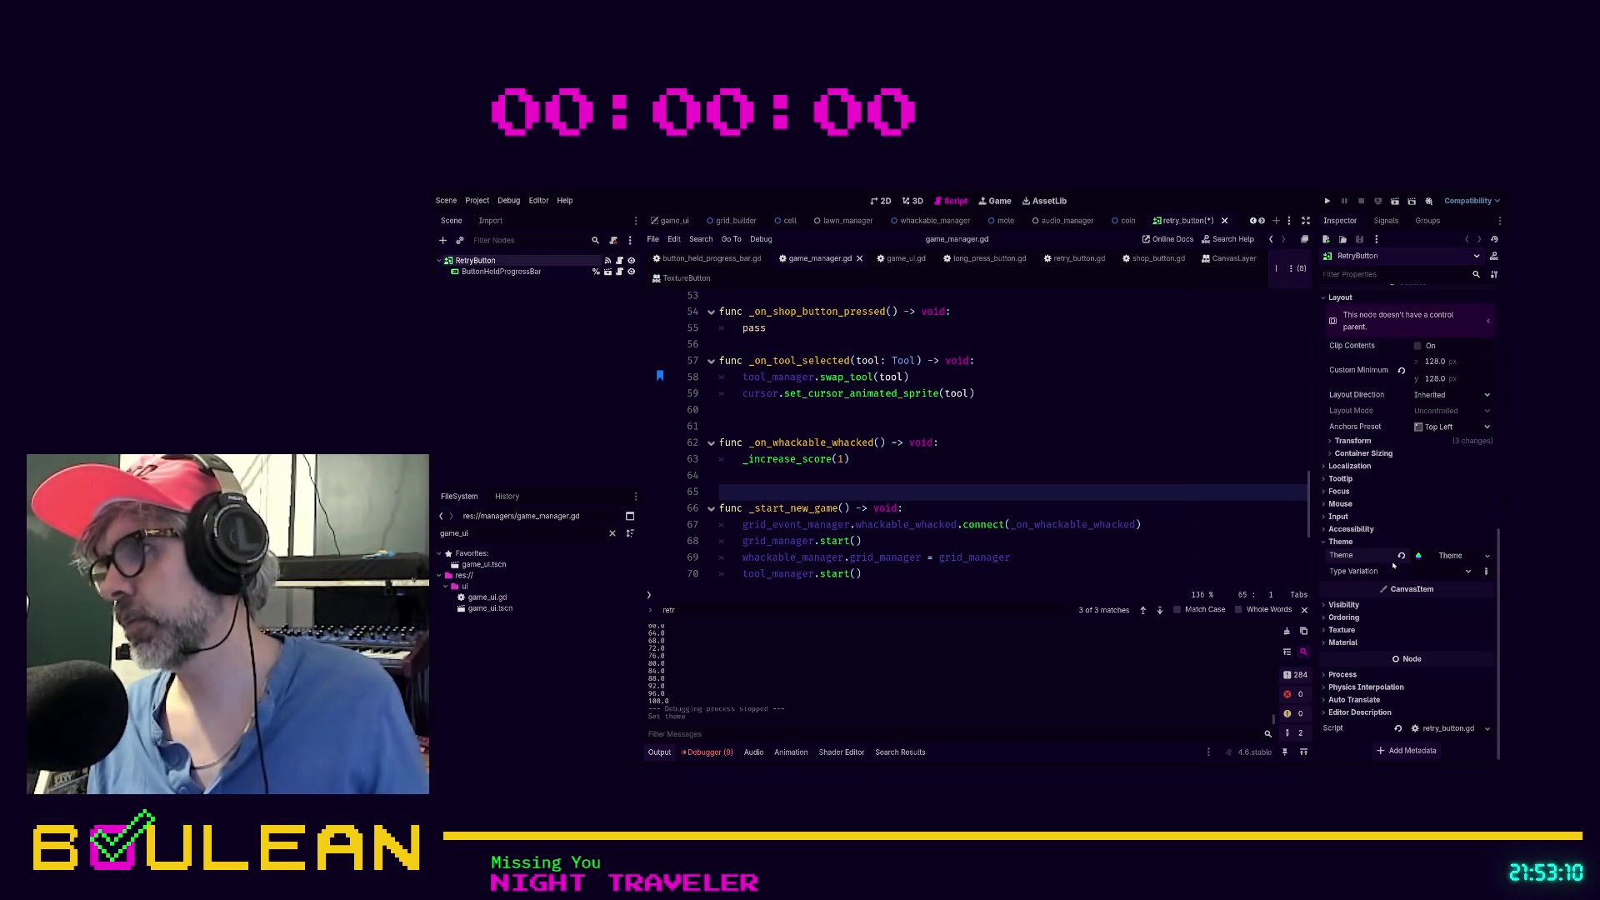
pyautogui.click(1401, 556)
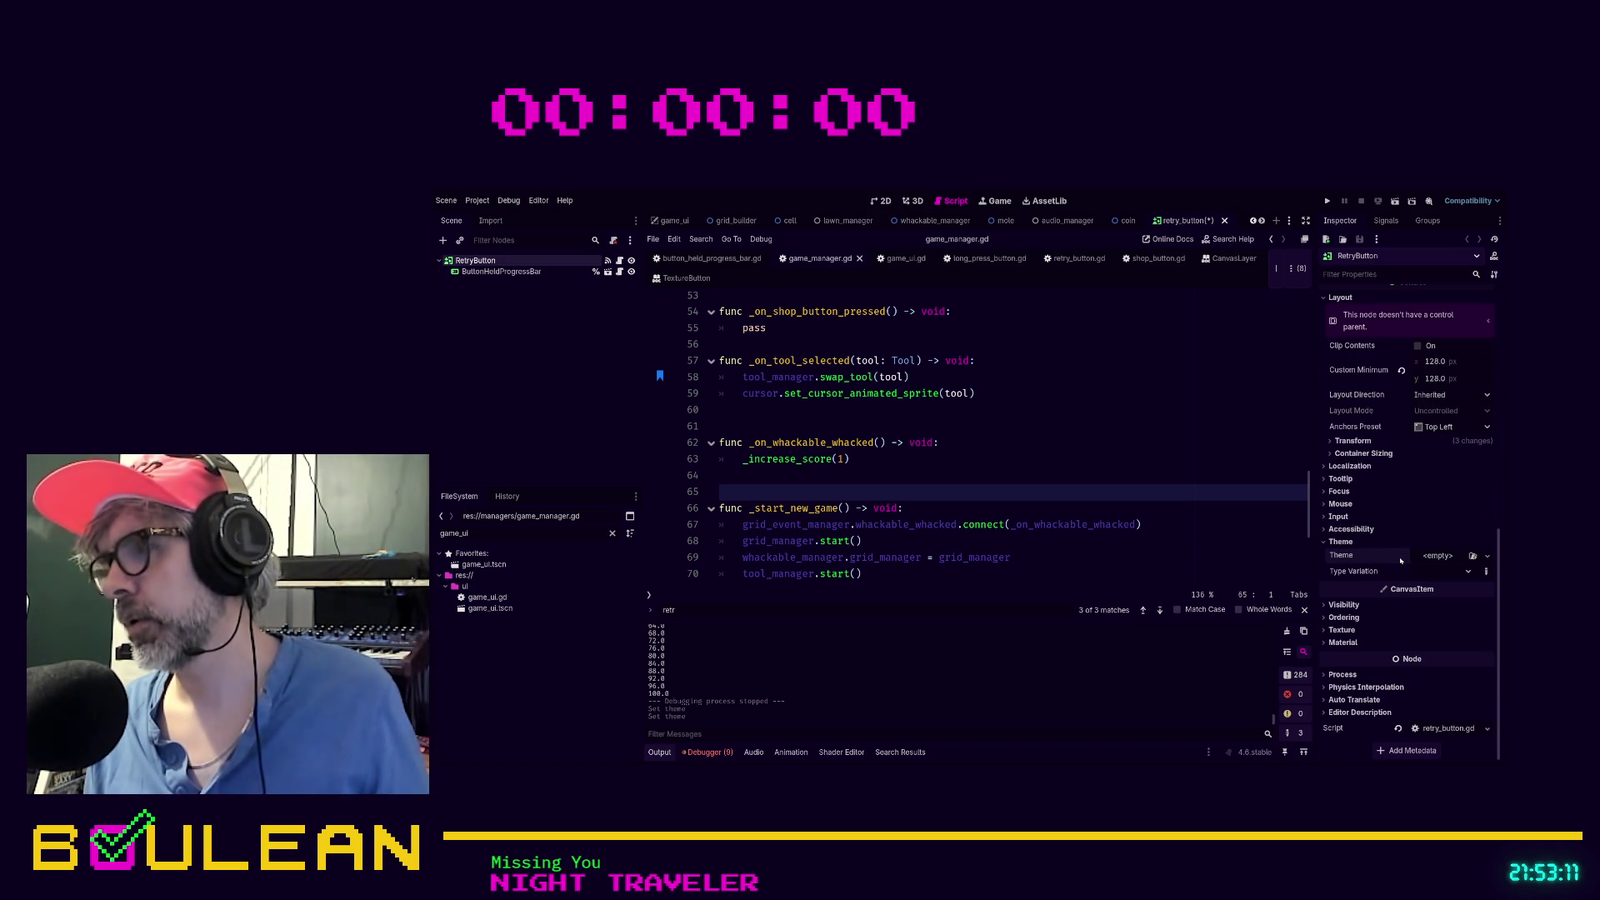
# Run the project with F5 and bring the game window forward
pyautogui.click(1145, 509)
pyautogui.press('F5')
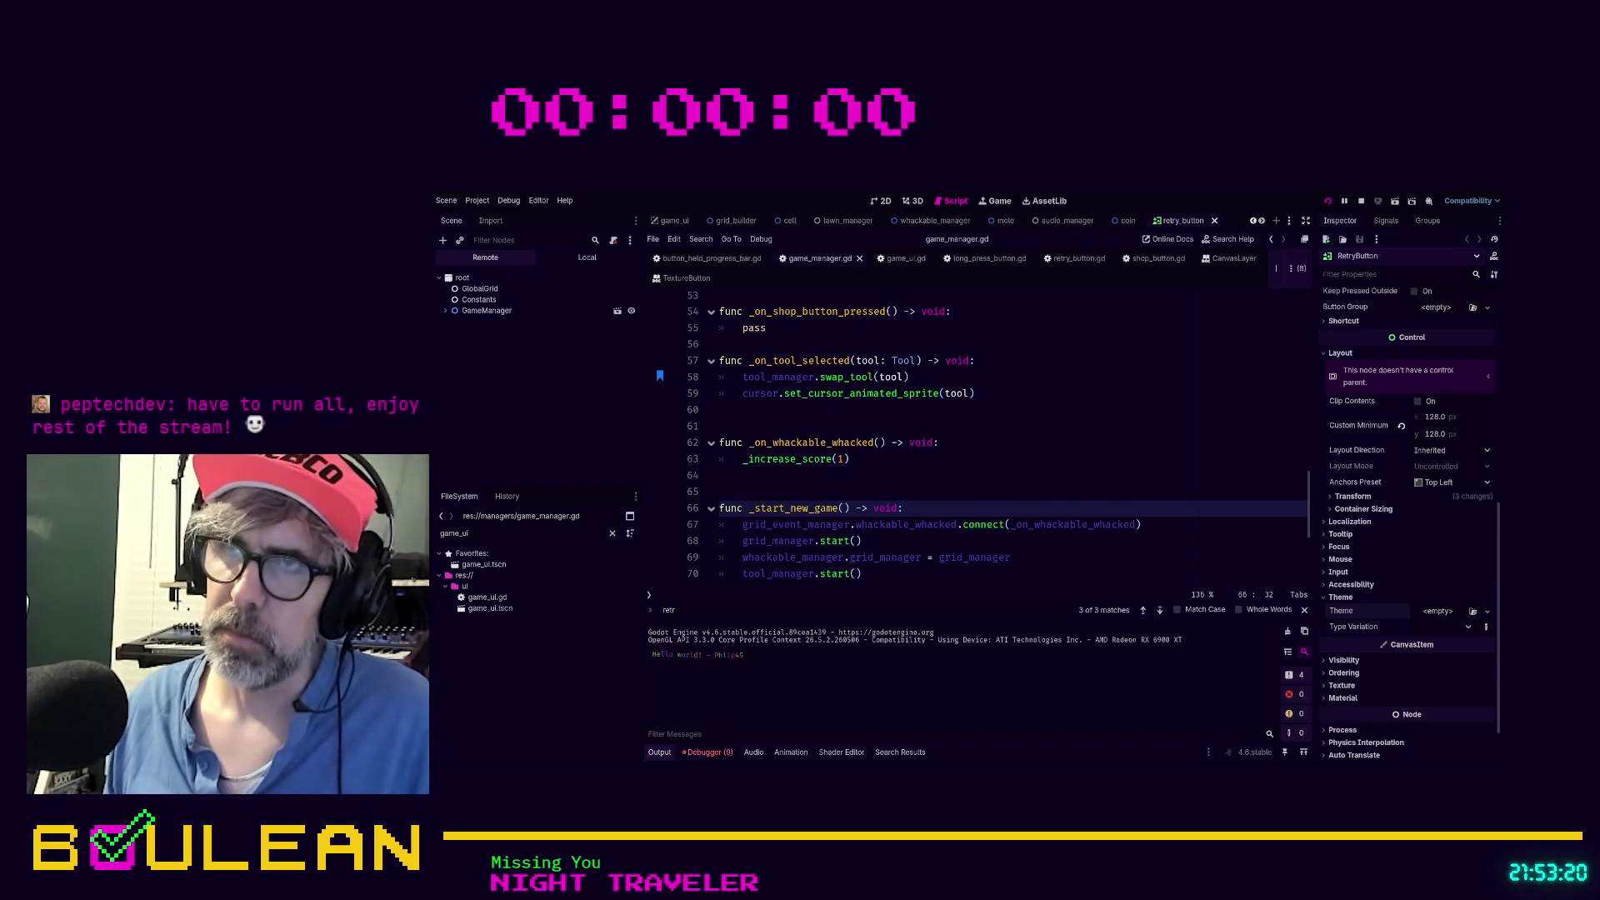
pyautogui.hotkey('alt', 'Tab')
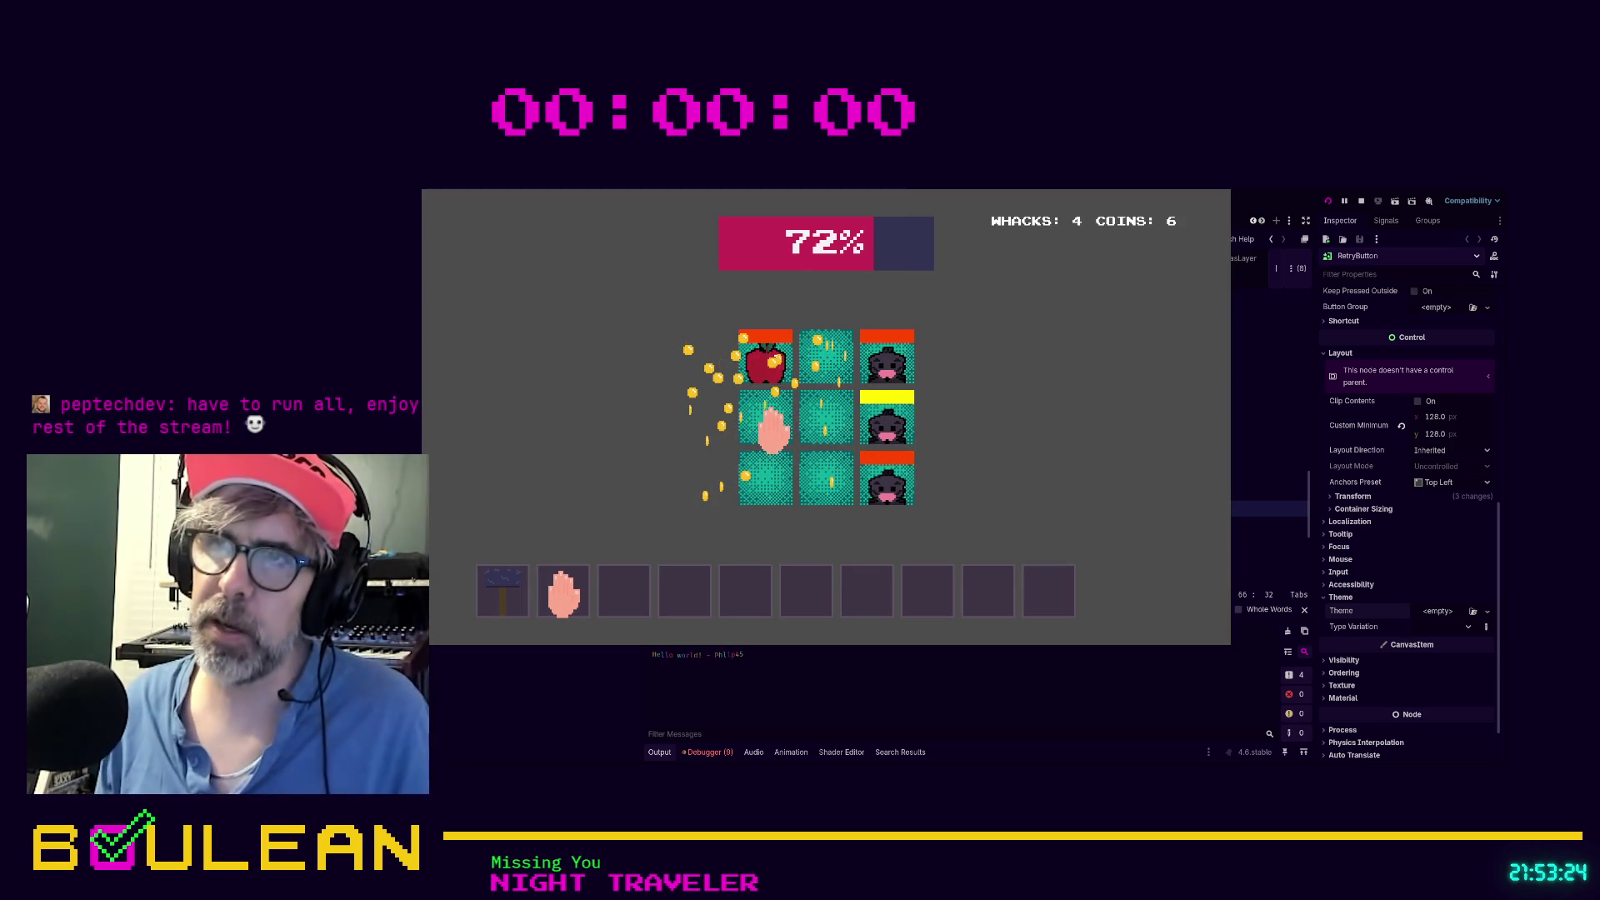
# Whack moles in the middle-left and bottom-left cells, then stop the game once the lawn is ruined
pyautogui.click(771, 423)
pyautogui.click(763, 431)
pyautogui.click(763, 467)
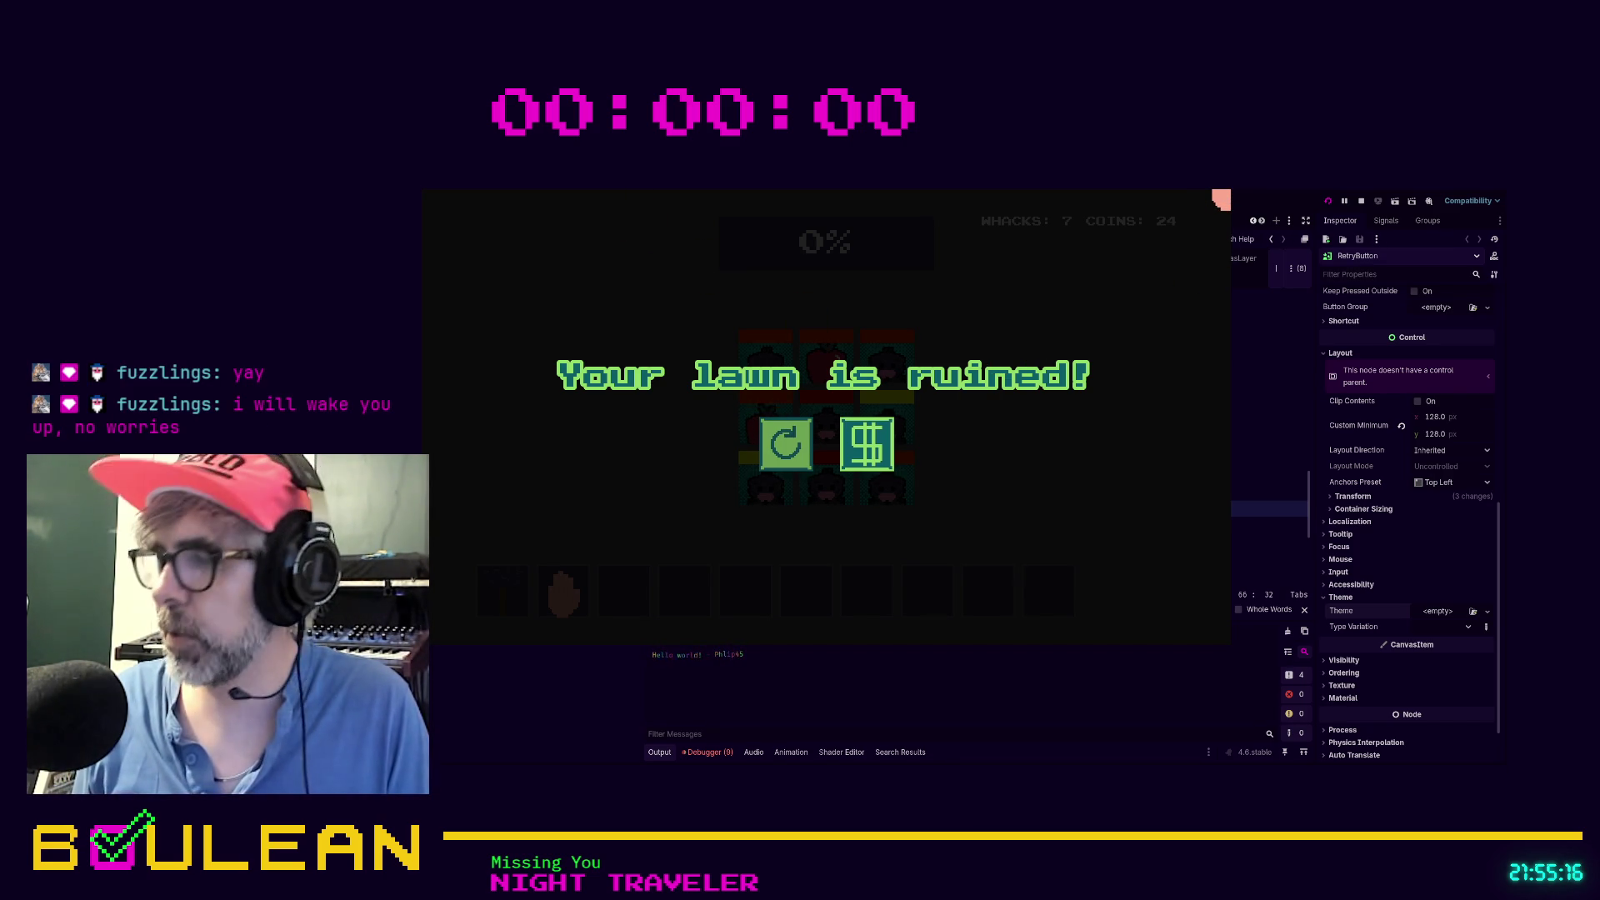
pyautogui.click(1221, 197)
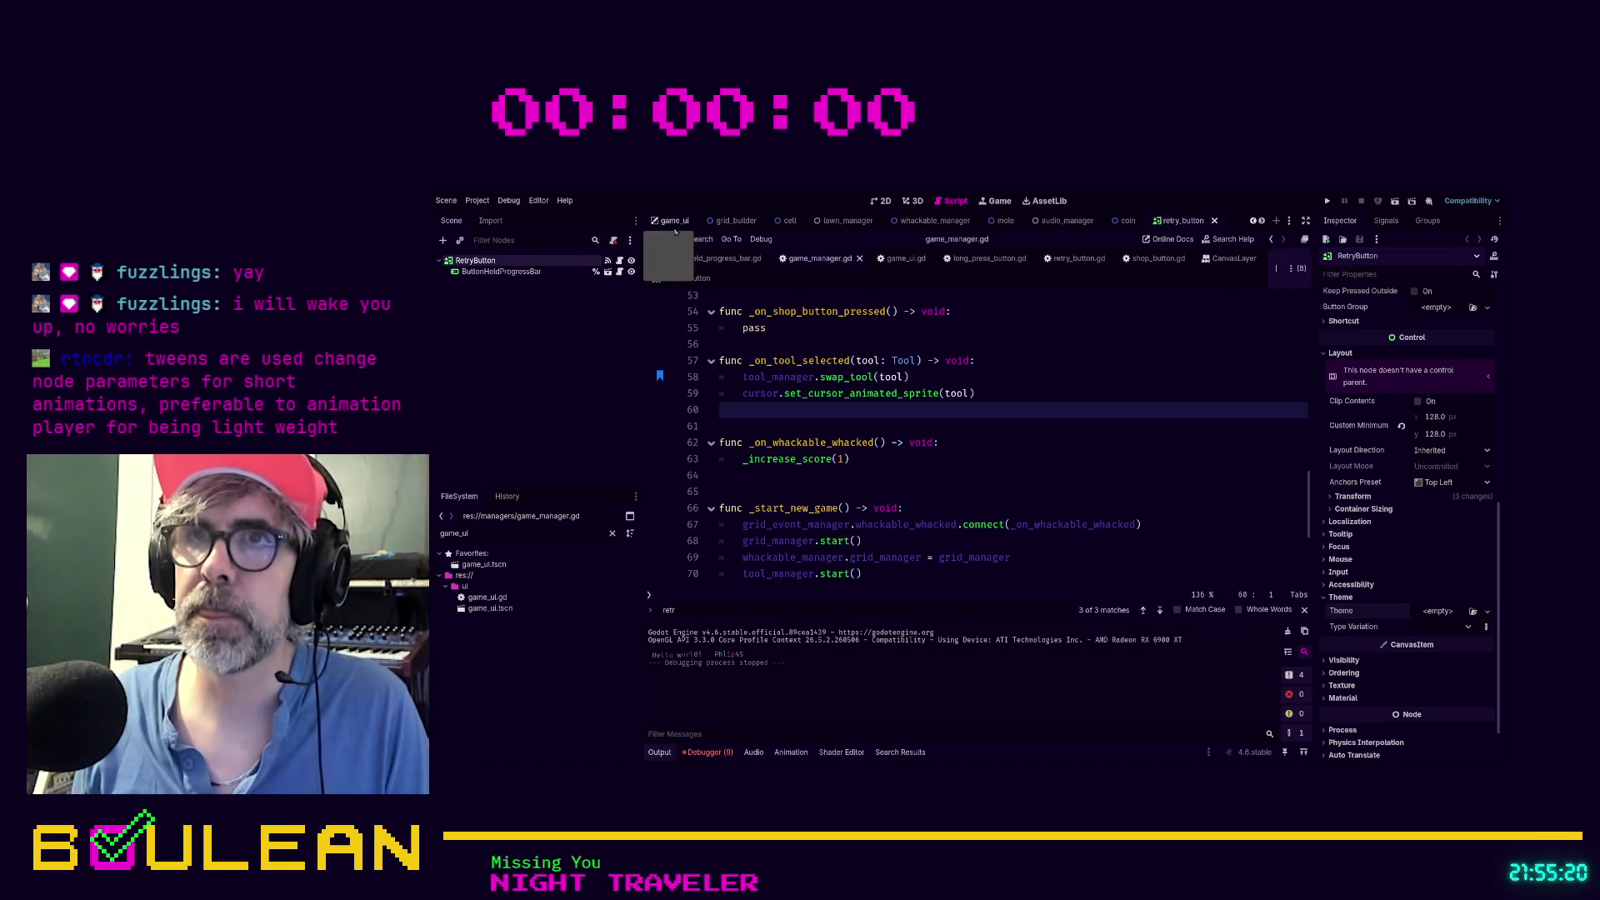
# In lawn_manager, set Starting Lawn Health to 1500 and run the project
pyautogui.click(733, 221)
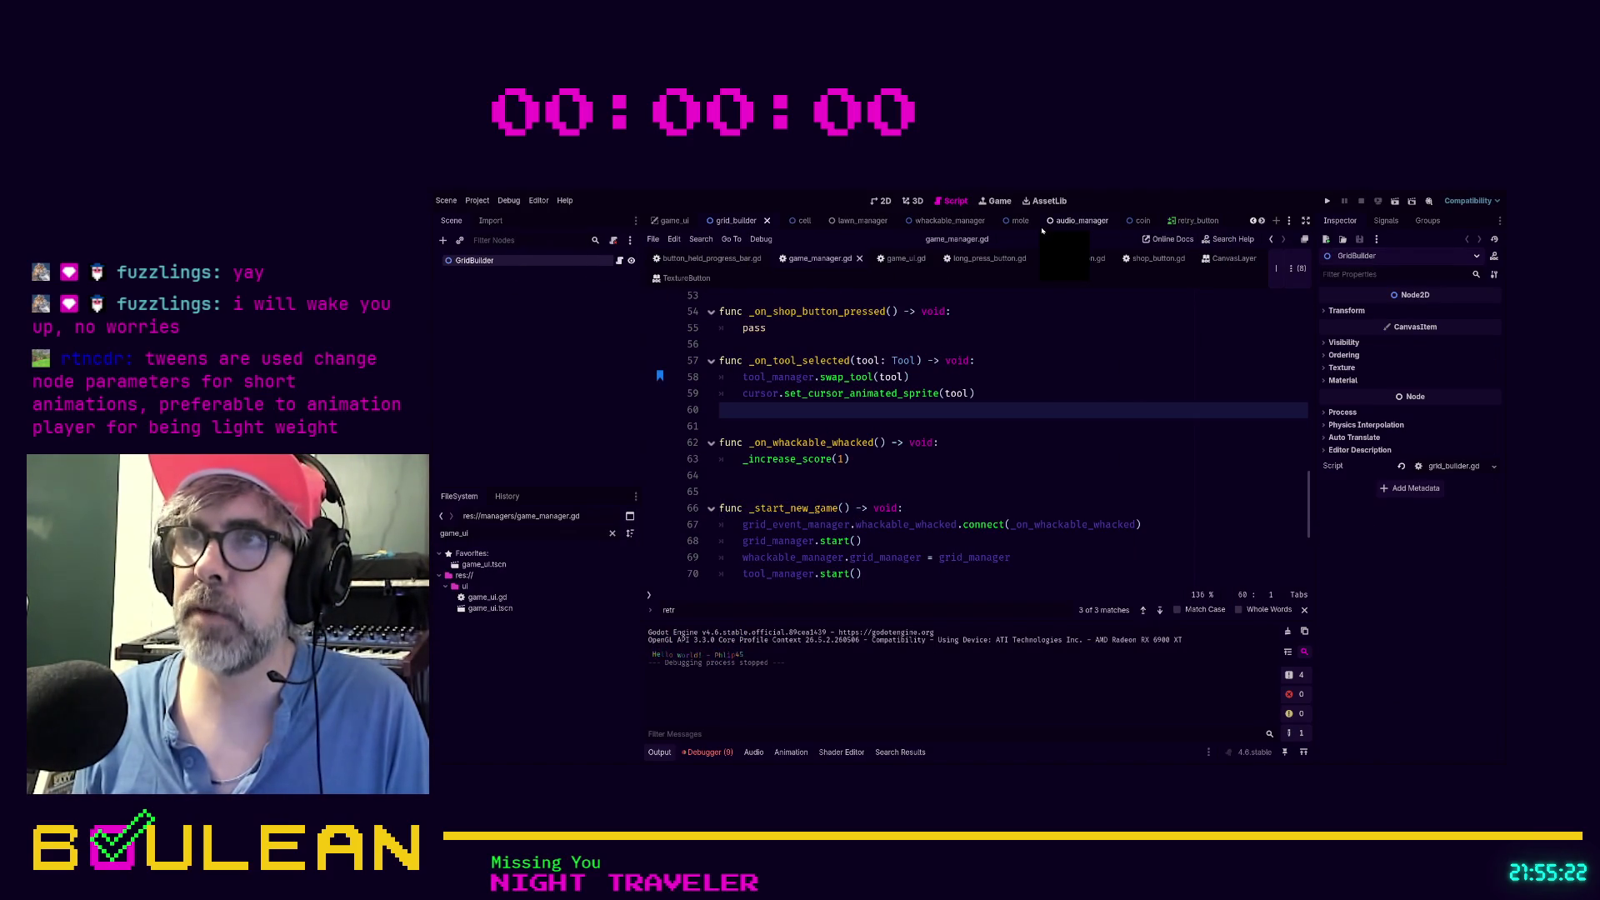
pyautogui.click(846, 220)
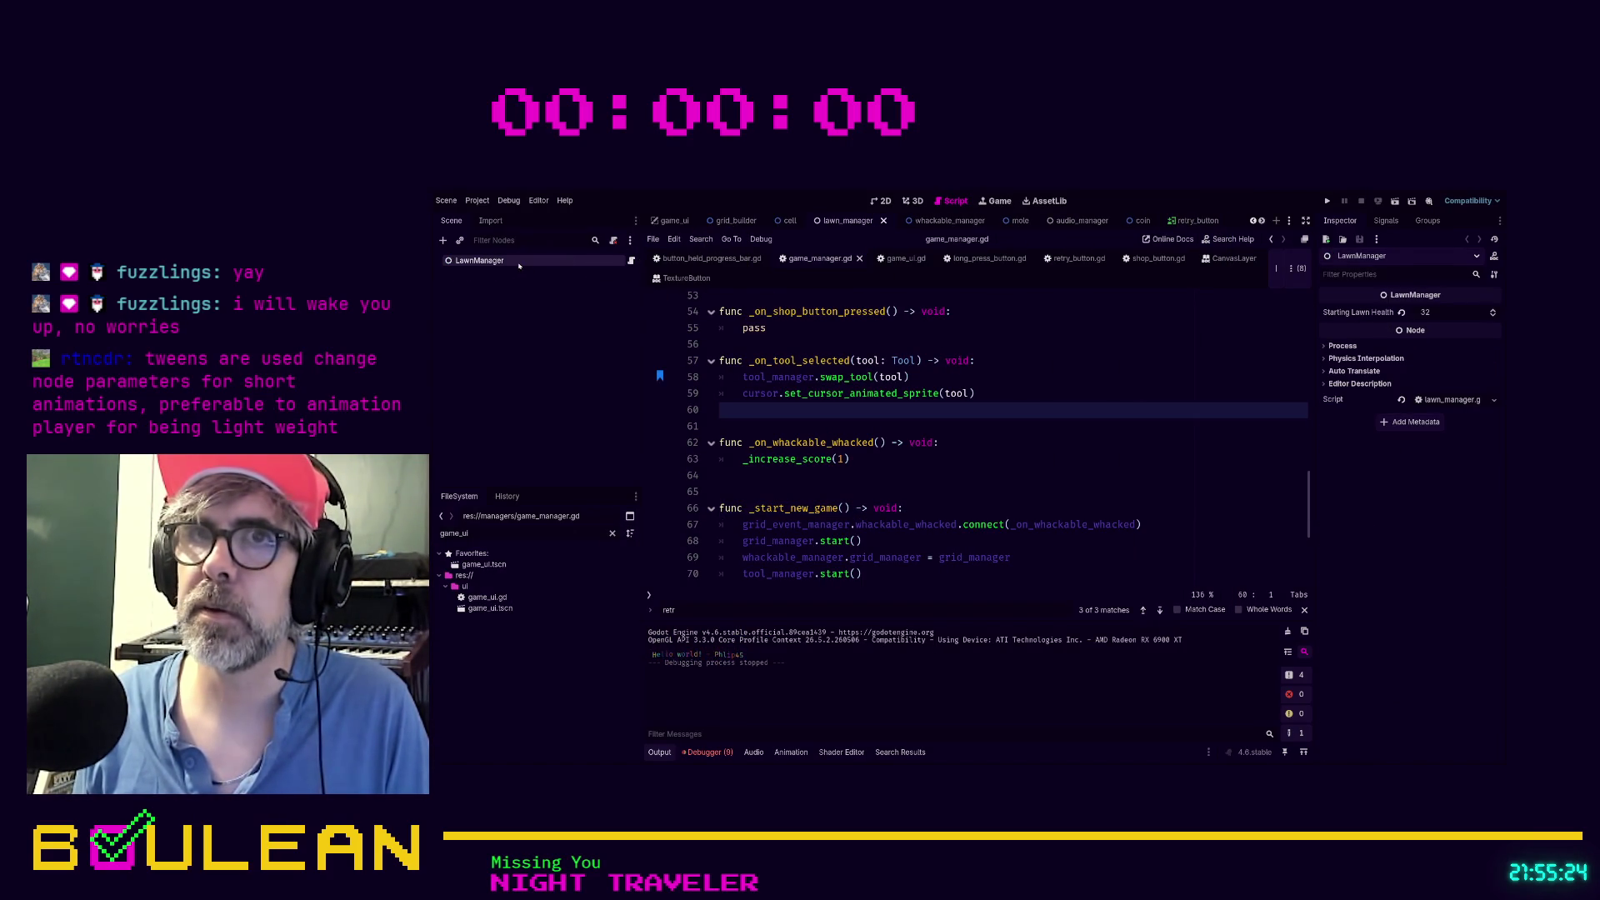
pyautogui.click(1436, 315)
pyautogui.write('1500')
pyautogui.click(1014, 342)
pyautogui.press('F5')
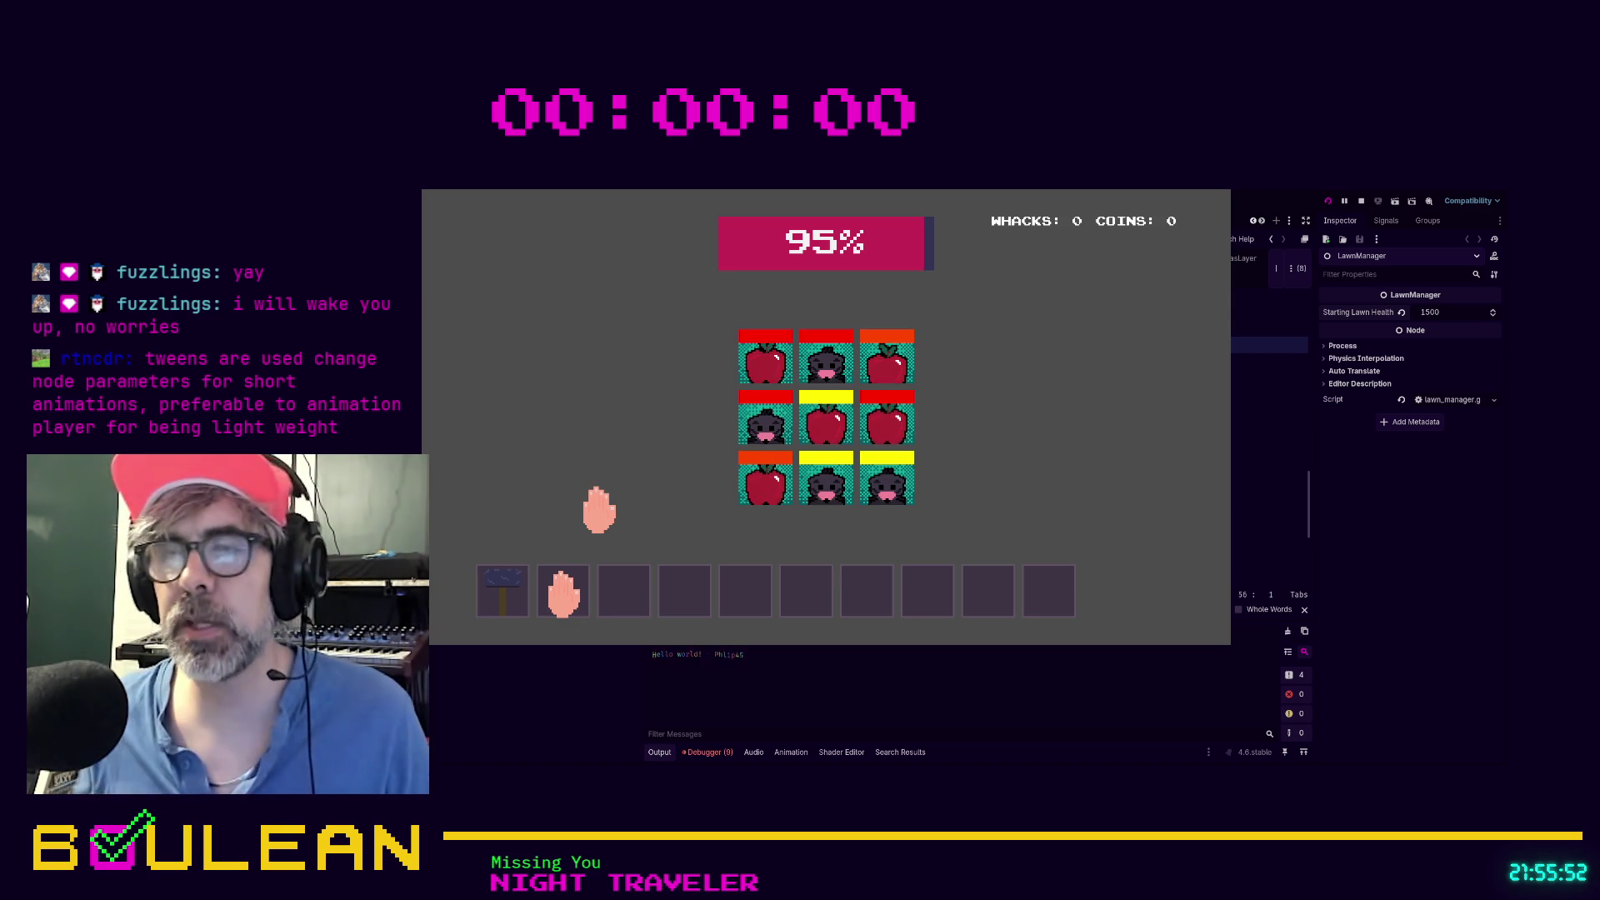
# Whack the bottom-left apple tile twice, play until 'Your lawn is ruined!' appears, then stop the game
pyautogui.click(769, 498)
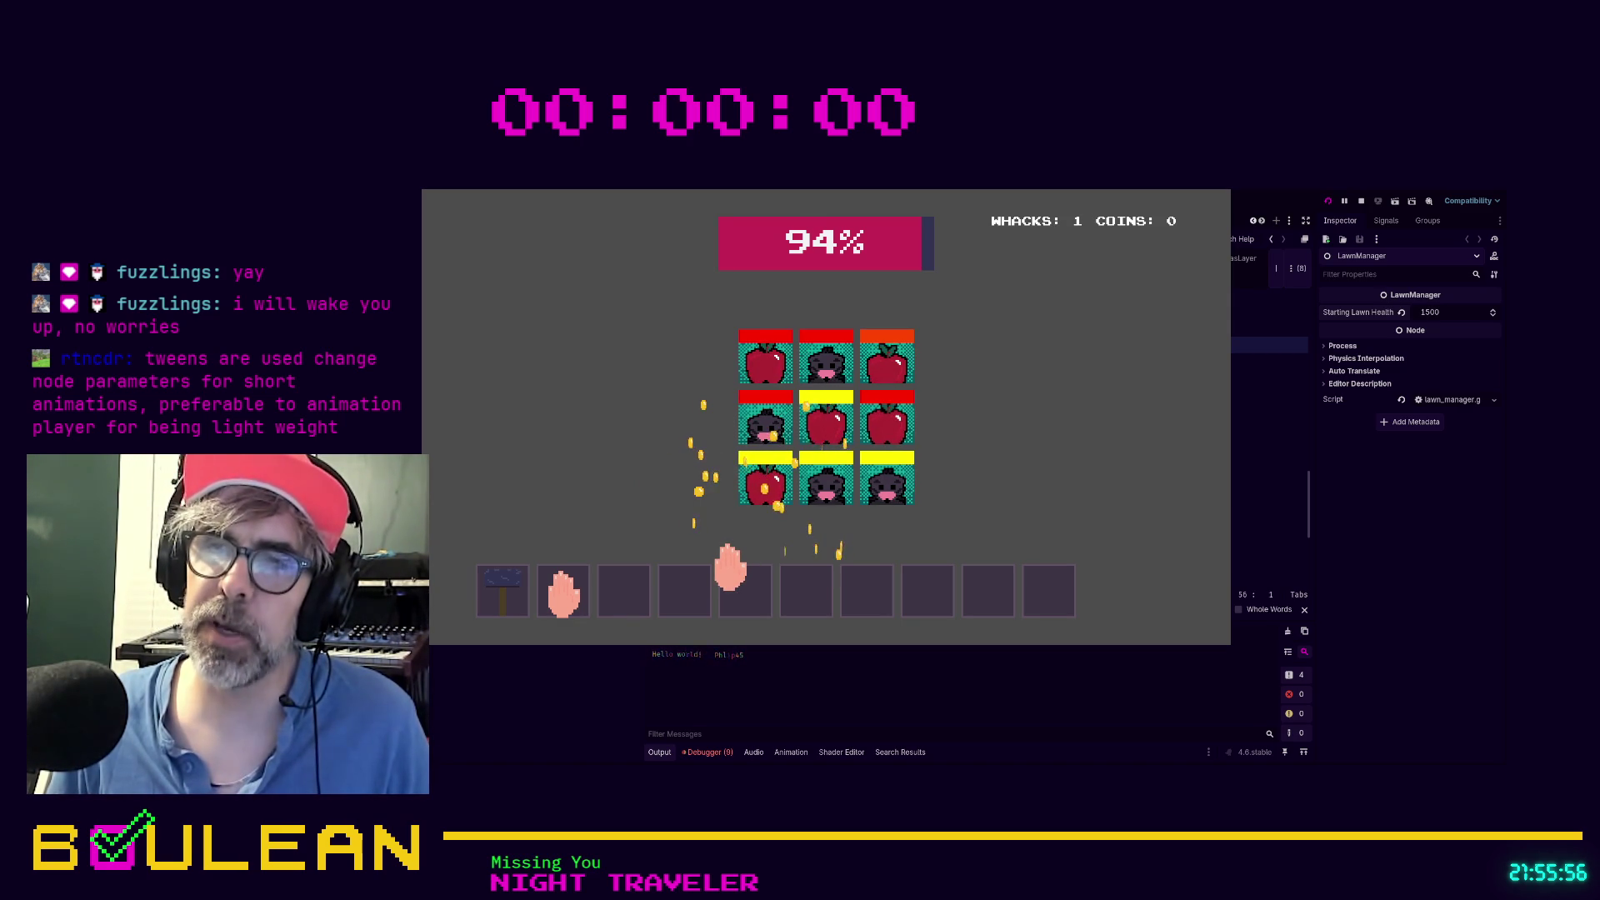
pyautogui.click(758, 491)
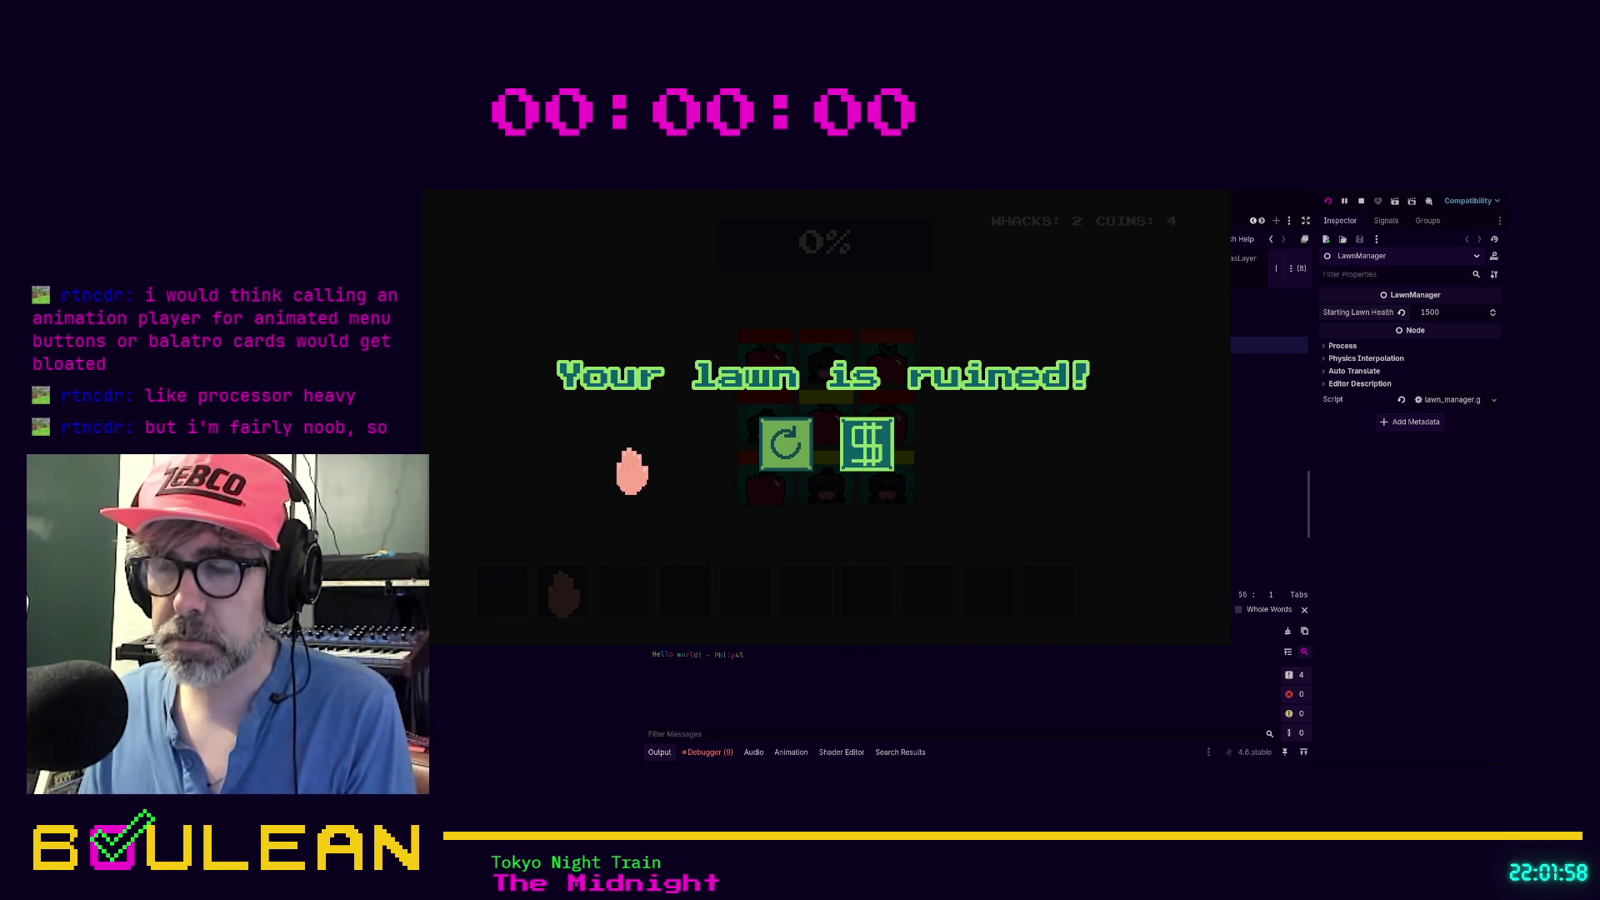
pyautogui.press('F8')
pyautogui.click(919, 473)
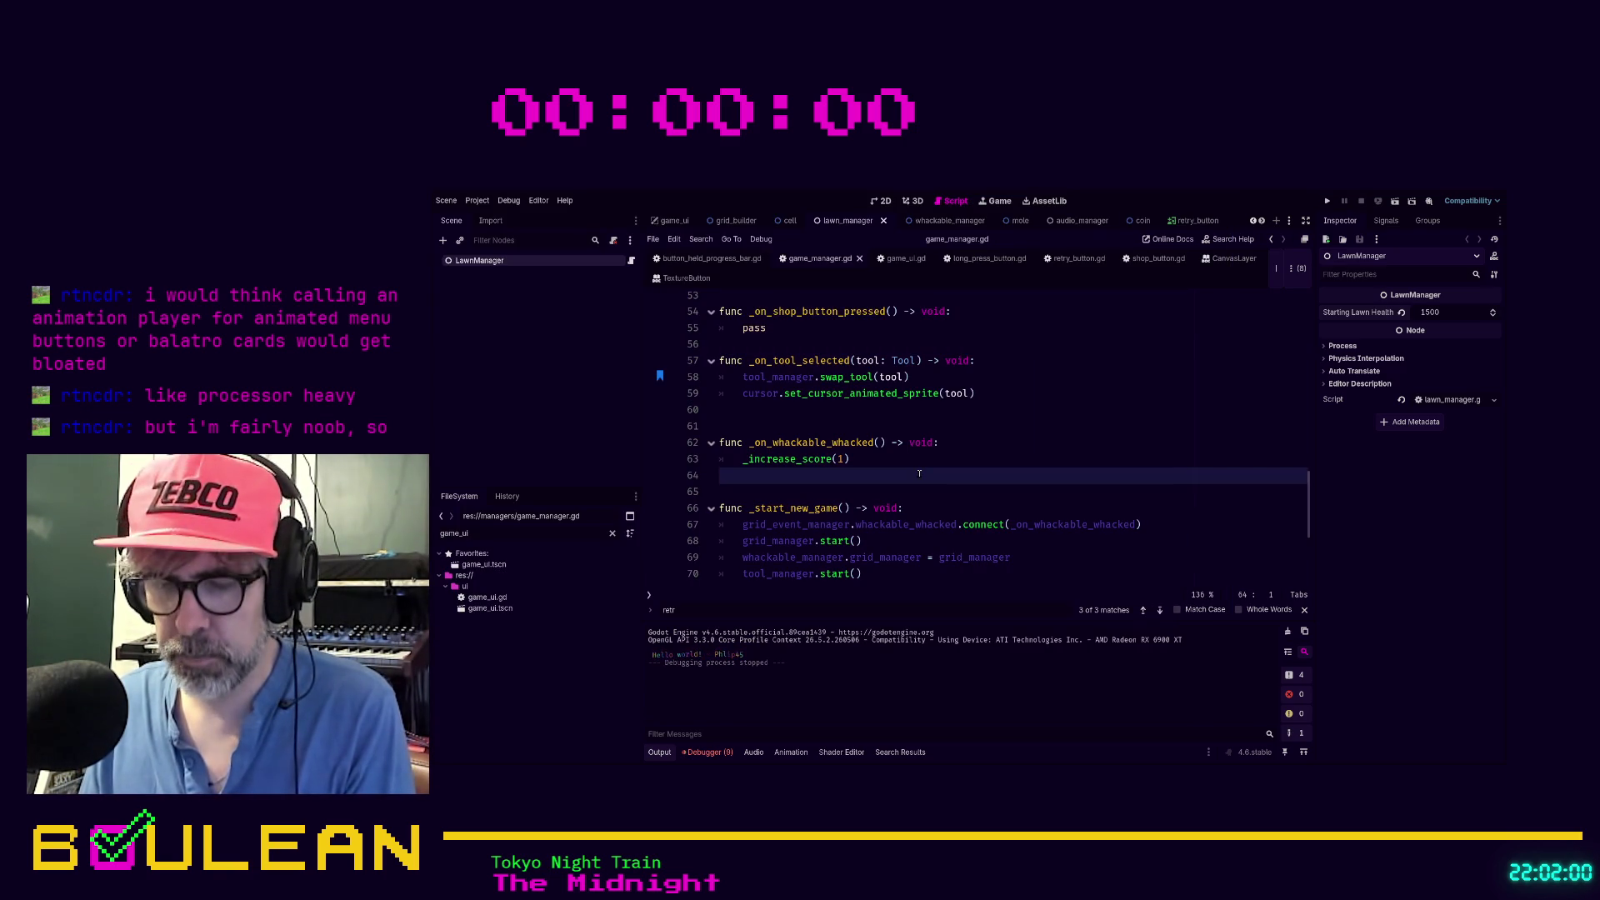
pyautogui.press('F5')
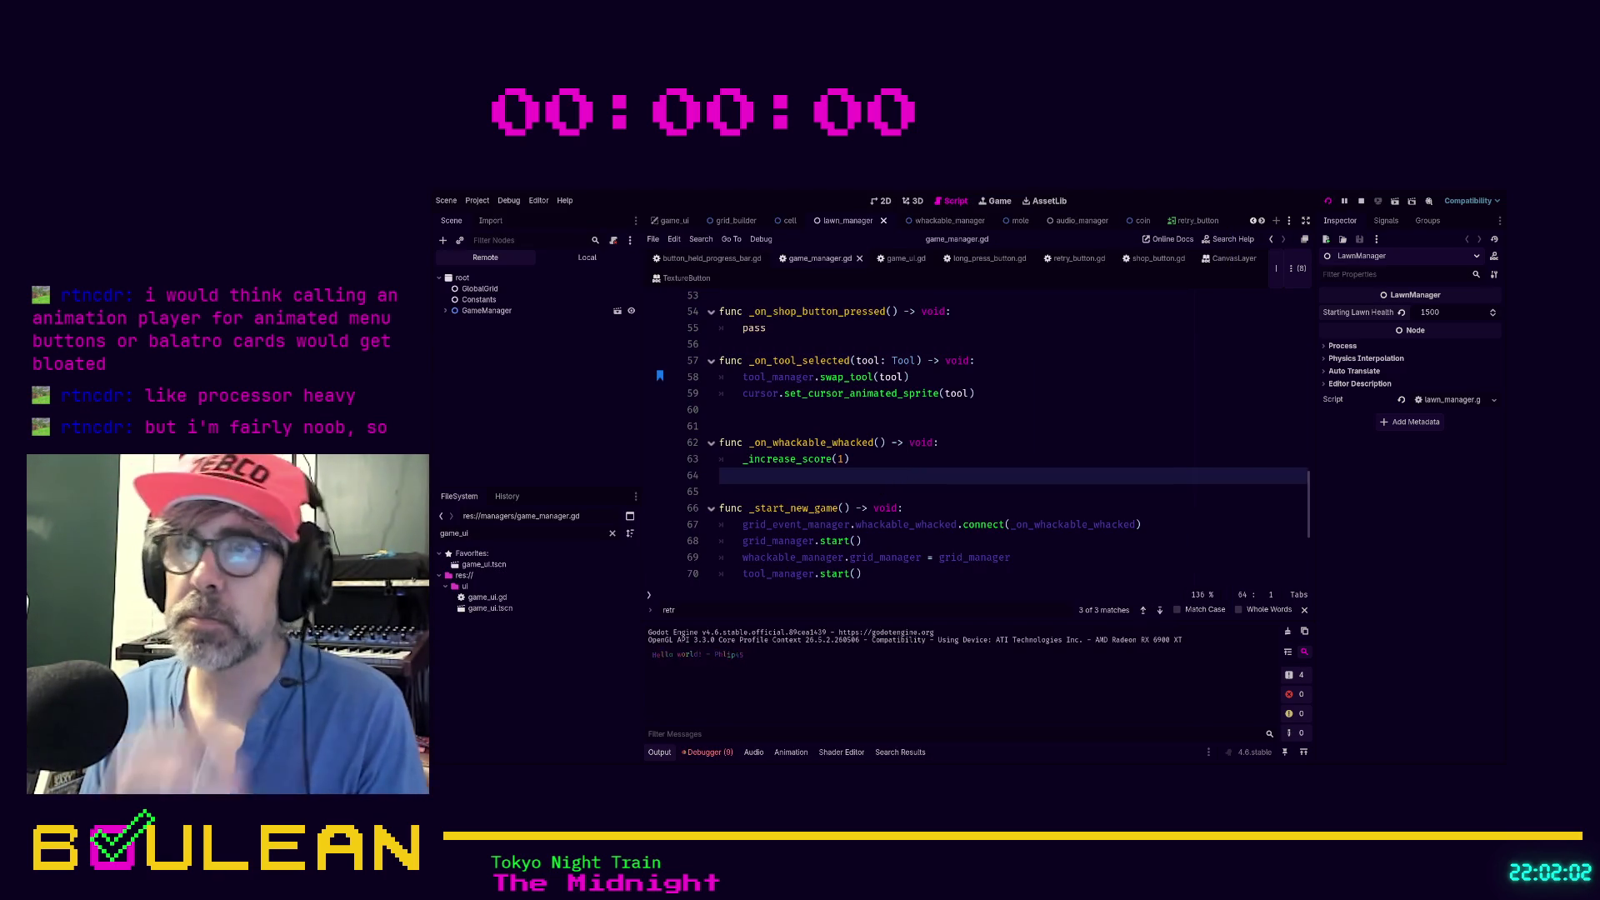
pyautogui.press('F8')
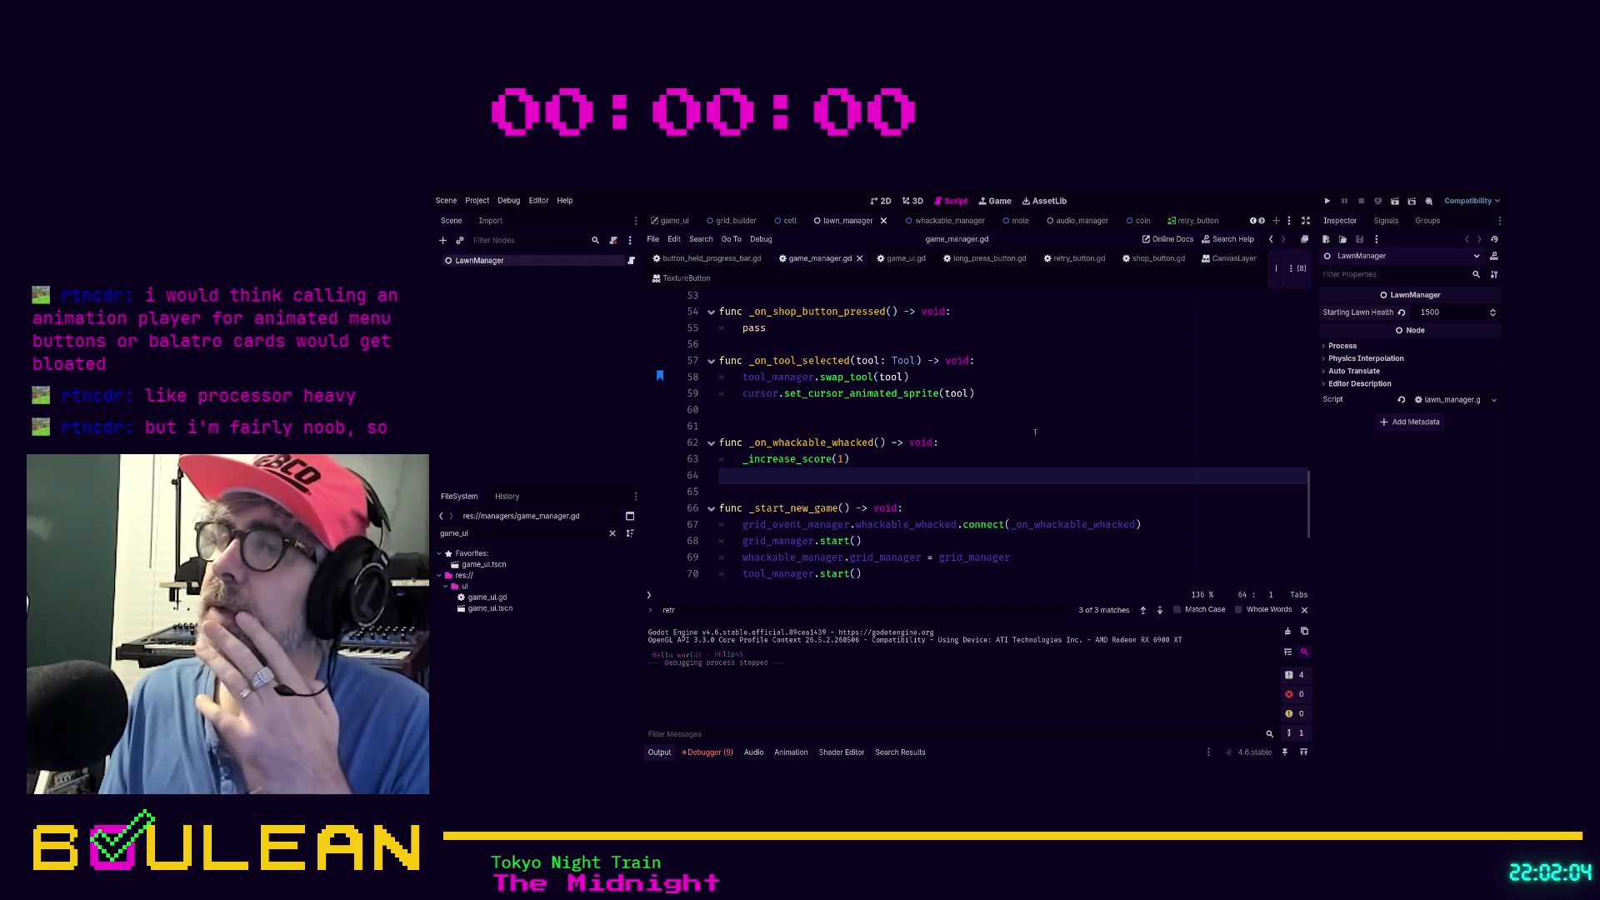
pyautogui.click(1029, 431)
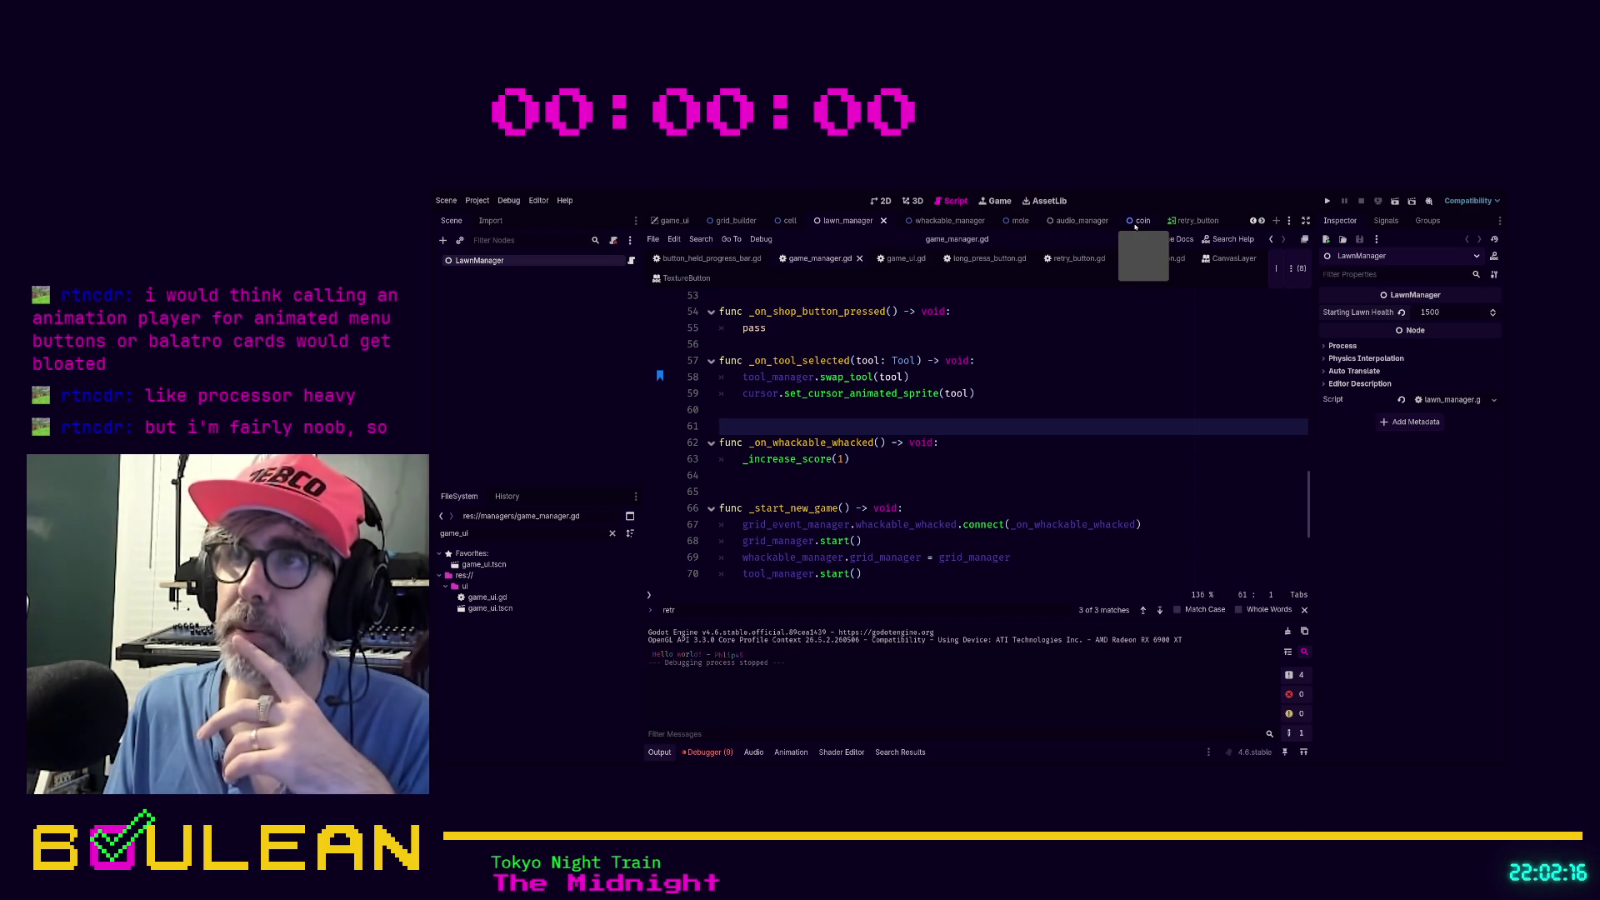
pyautogui.click(800, 327)
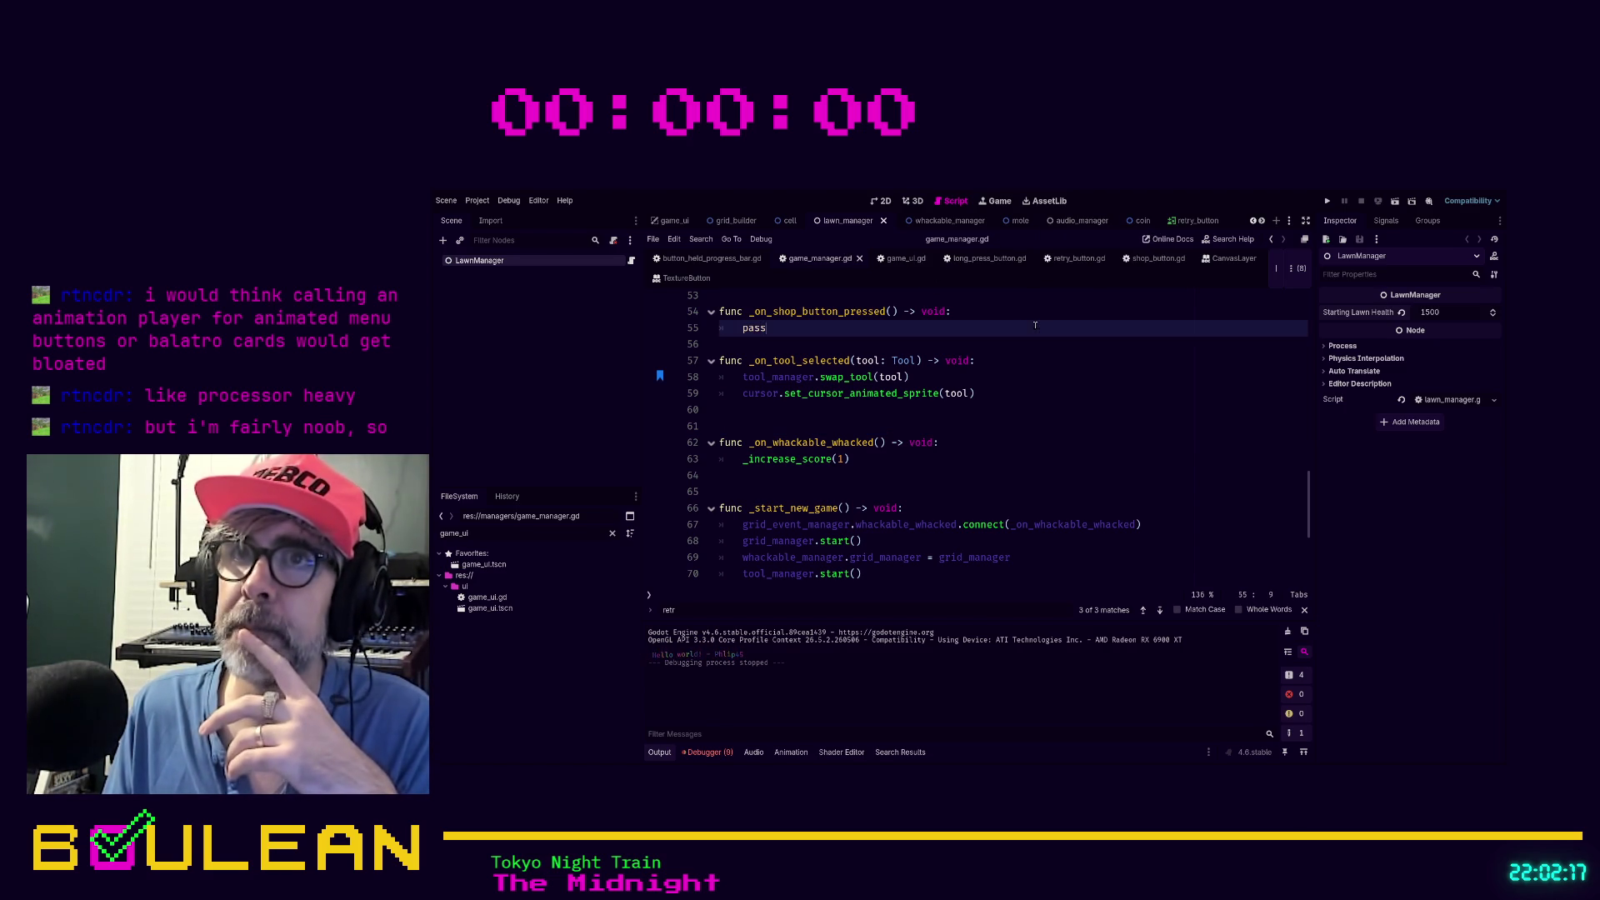
pyautogui.click(880, 201)
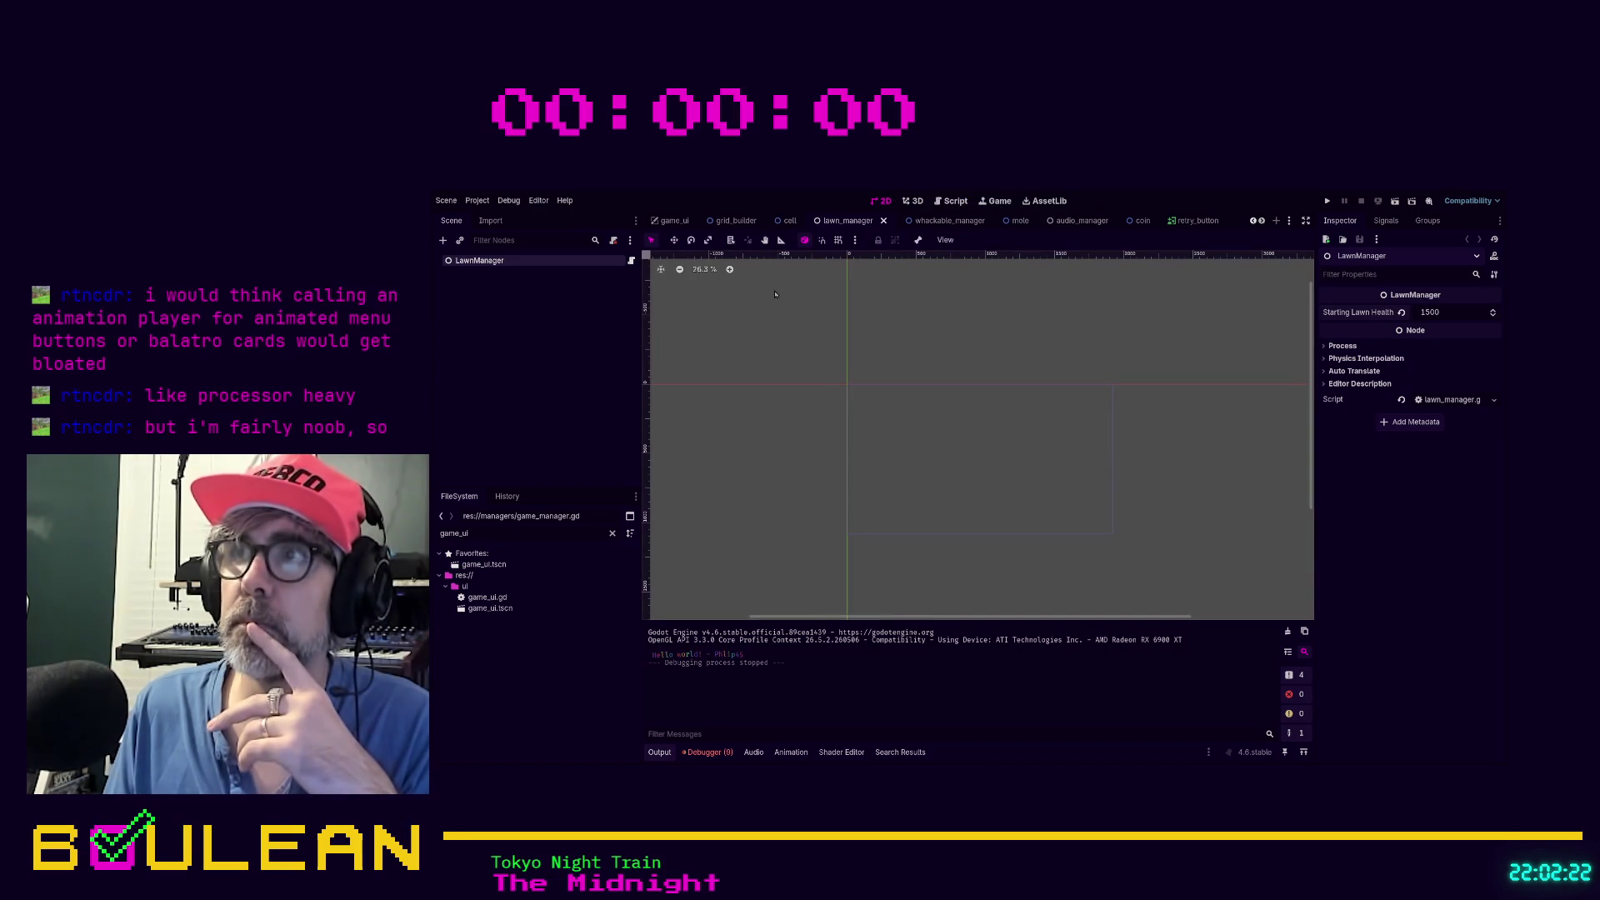
# Filter the FileSystem for 'game', open game_manager.tscn, and run the project with F5
pyautogui.doubleClick(538, 534)
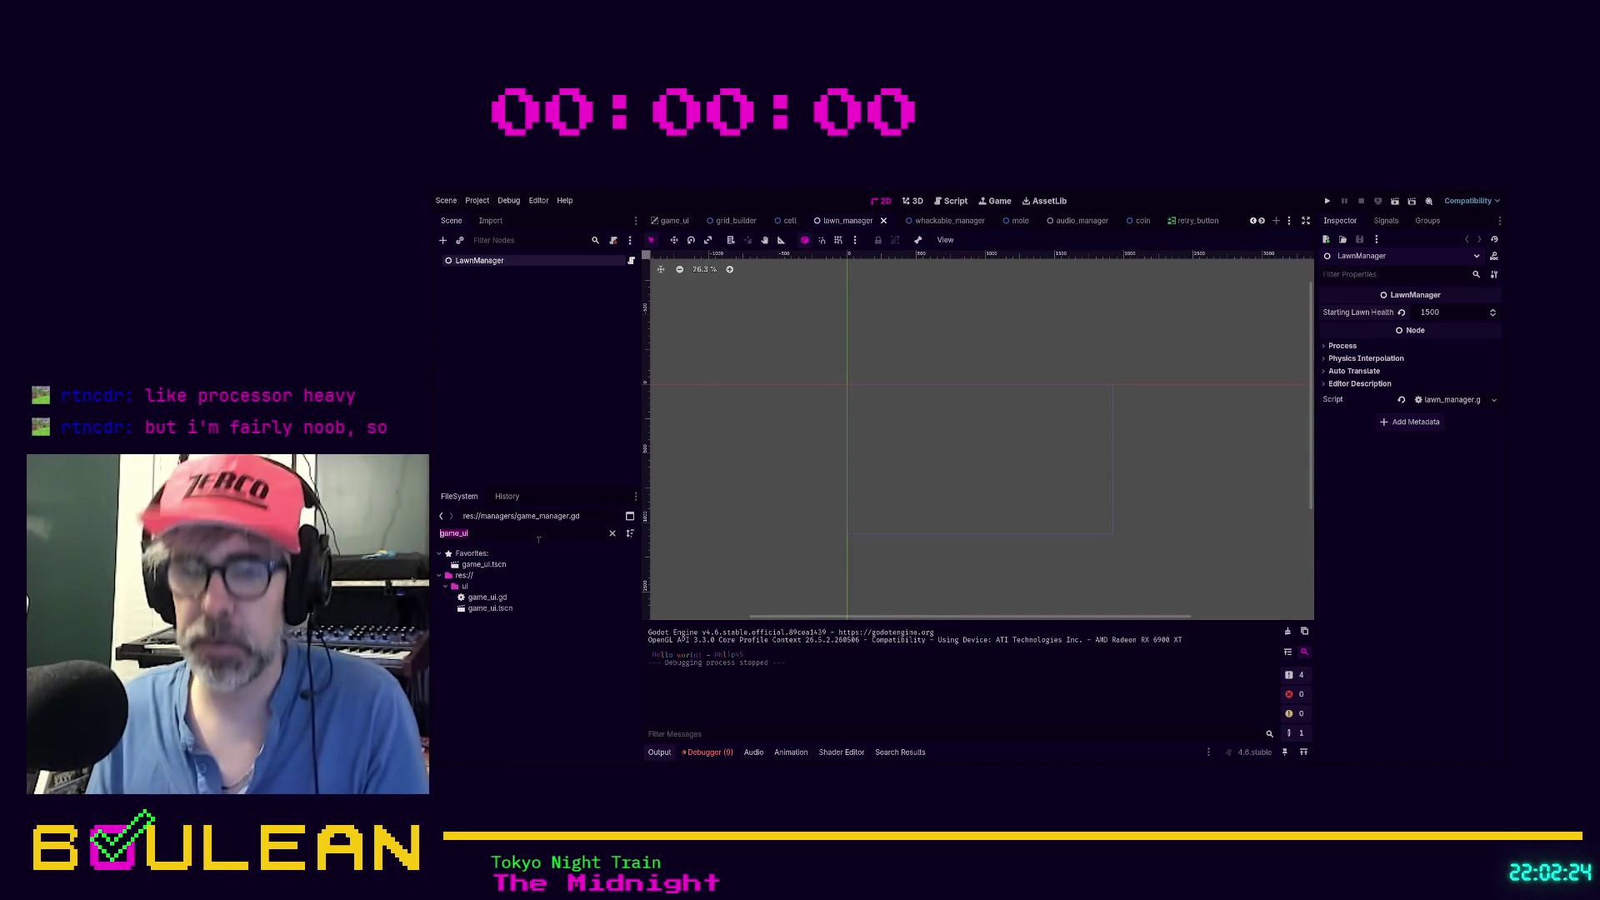
pyautogui.write('game')
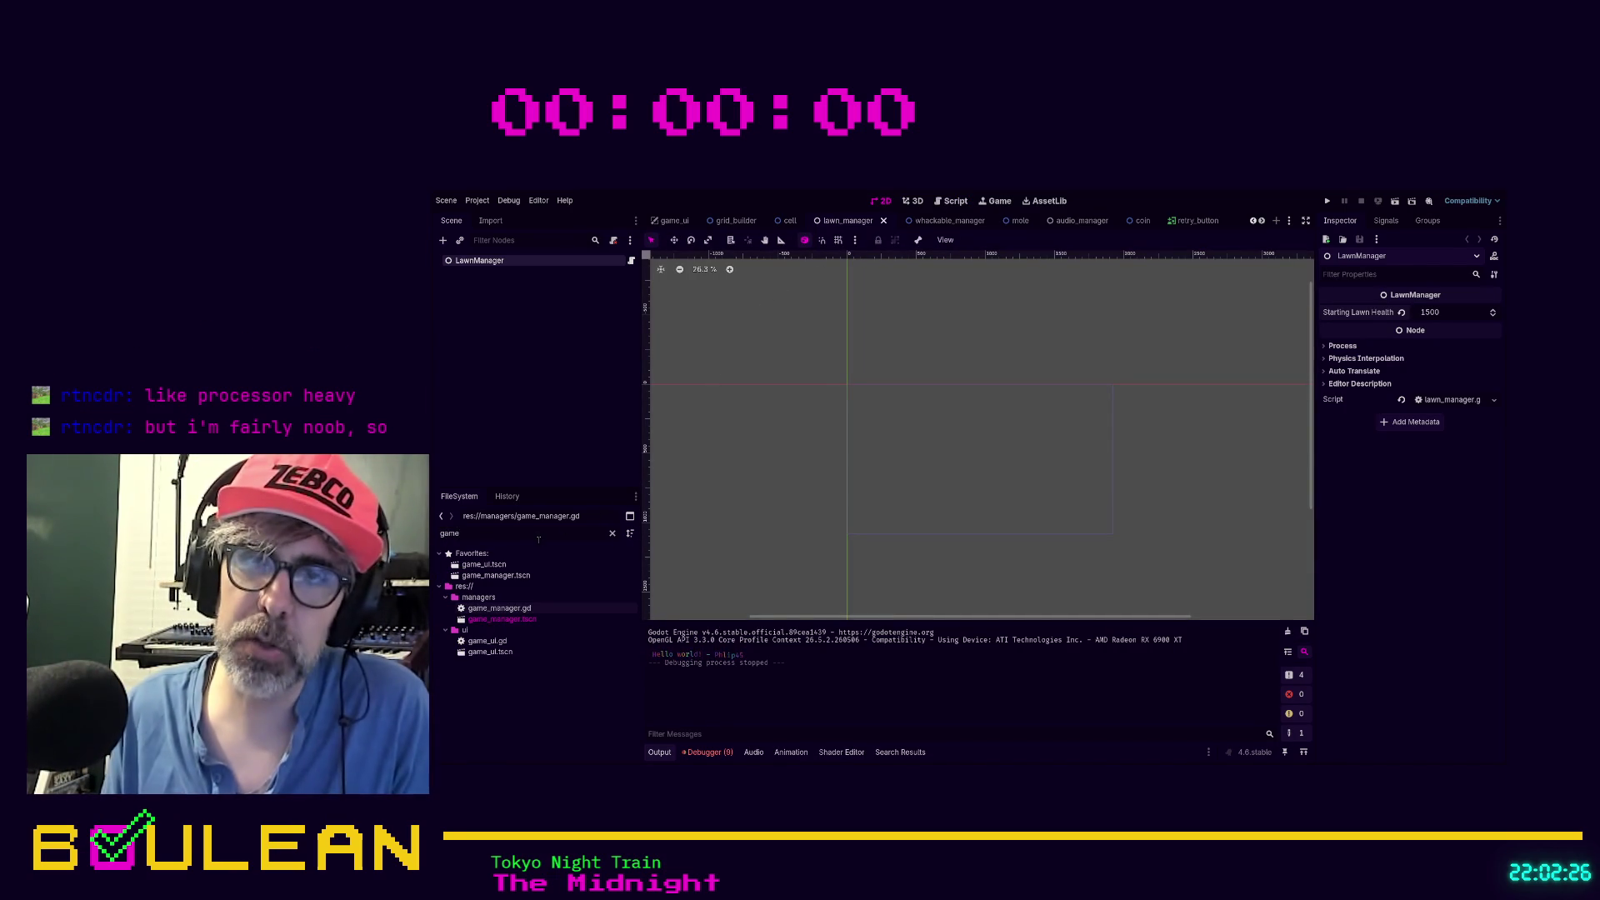
pyautogui.doubleClick(500, 619)
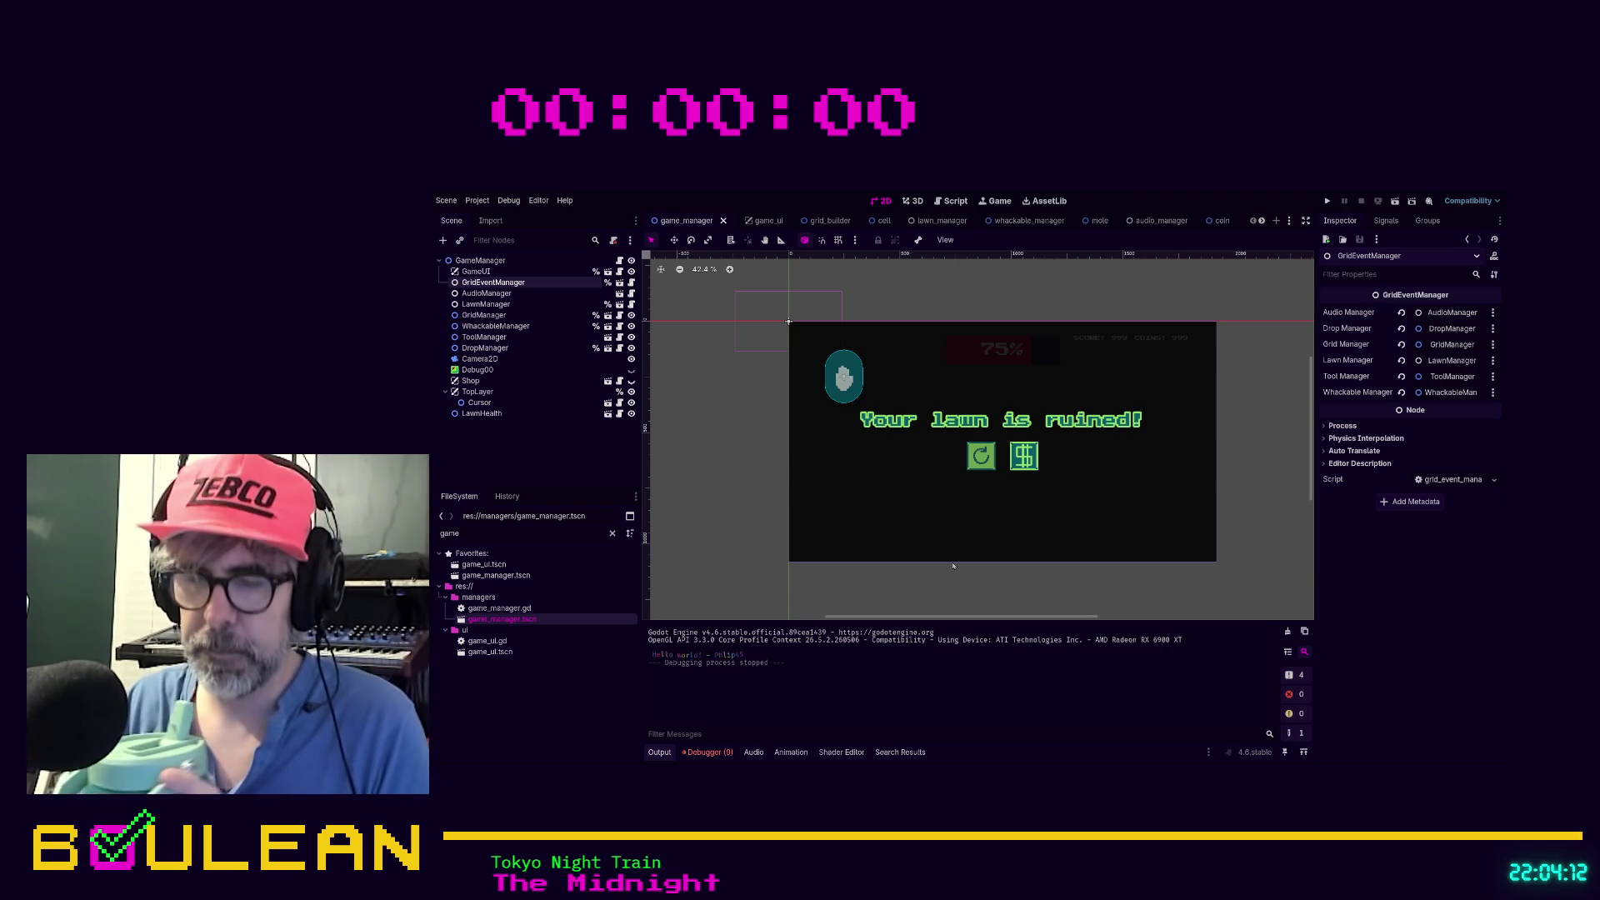
pyautogui.press('F5')
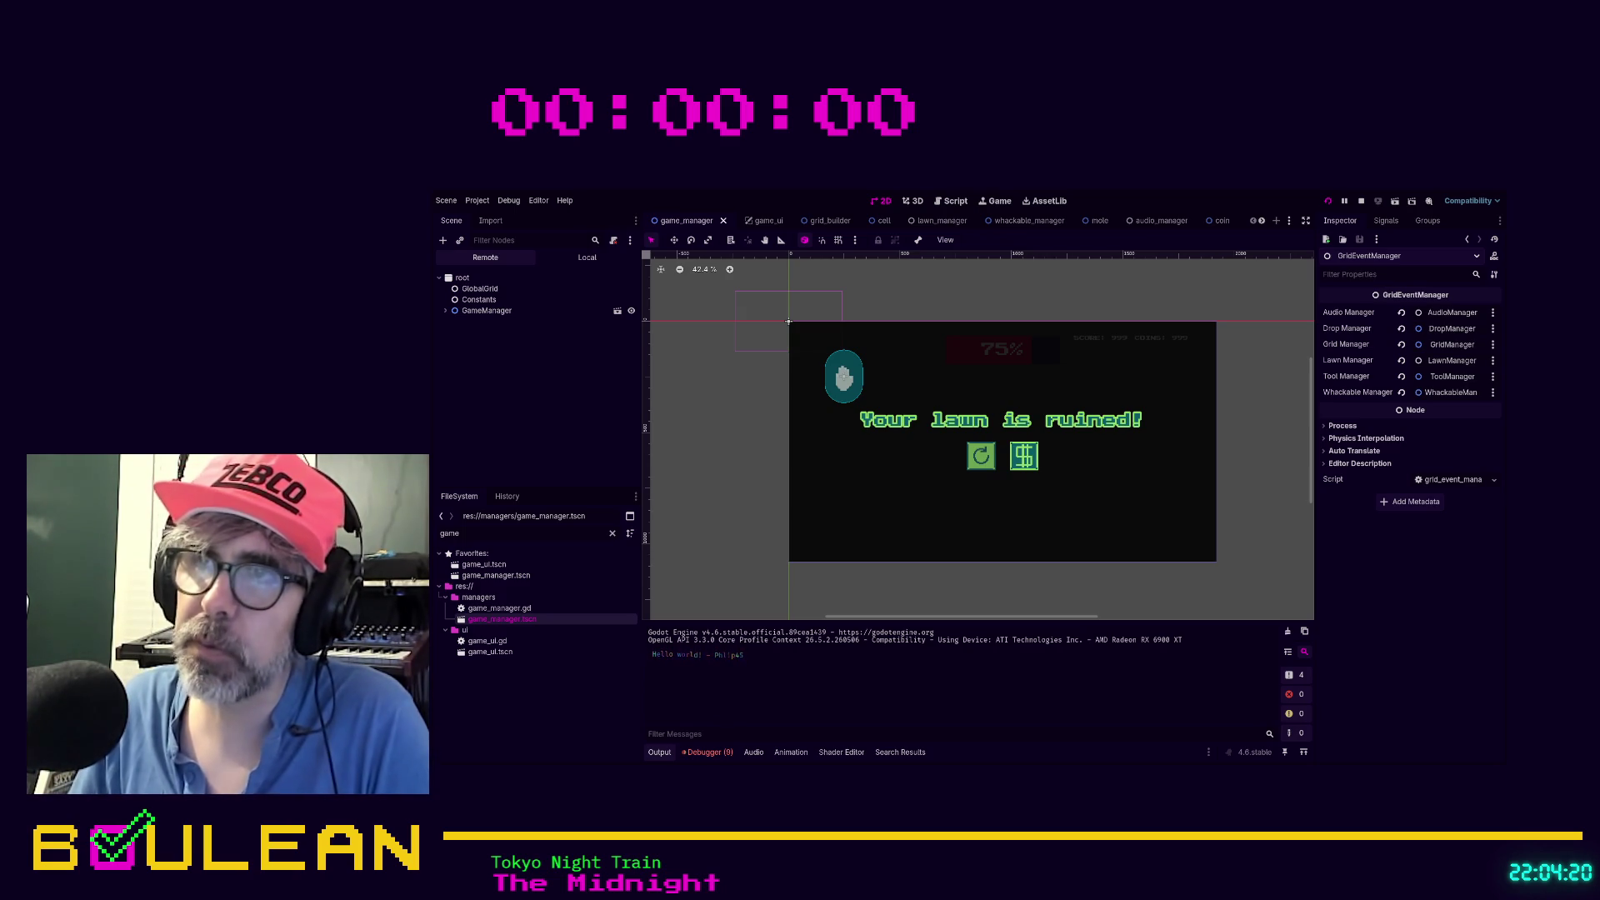
# In the game window, whack moles in the middle-centre, bottom-centre and bottom-right tiles
pyautogui.hotkey('alt', 'Tab')
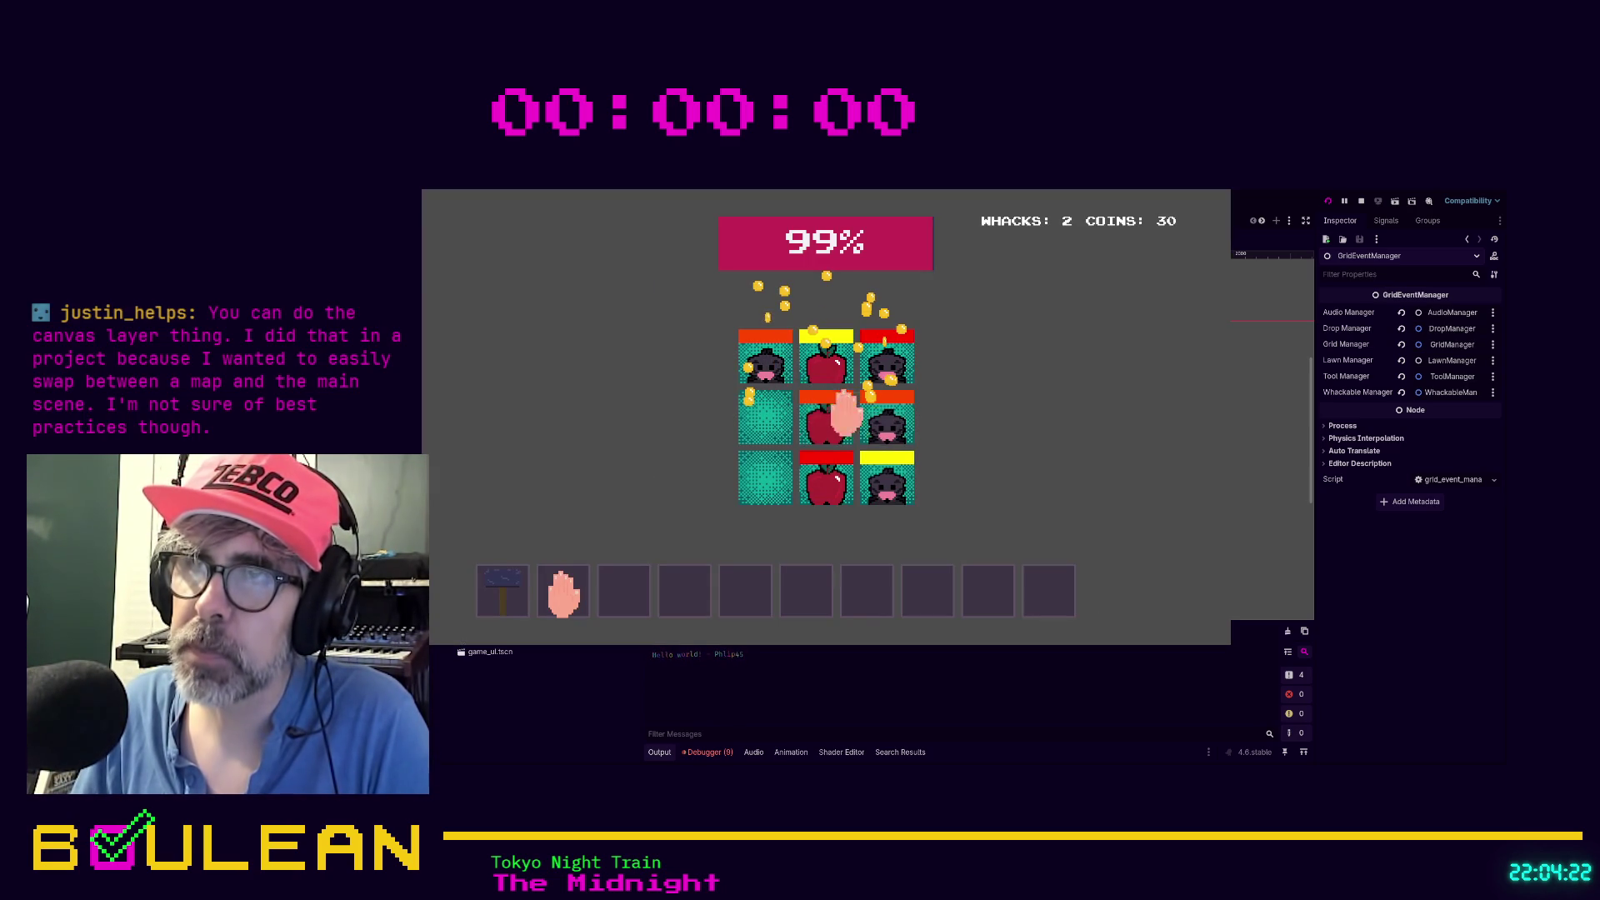
pyautogui.click(825, 425)
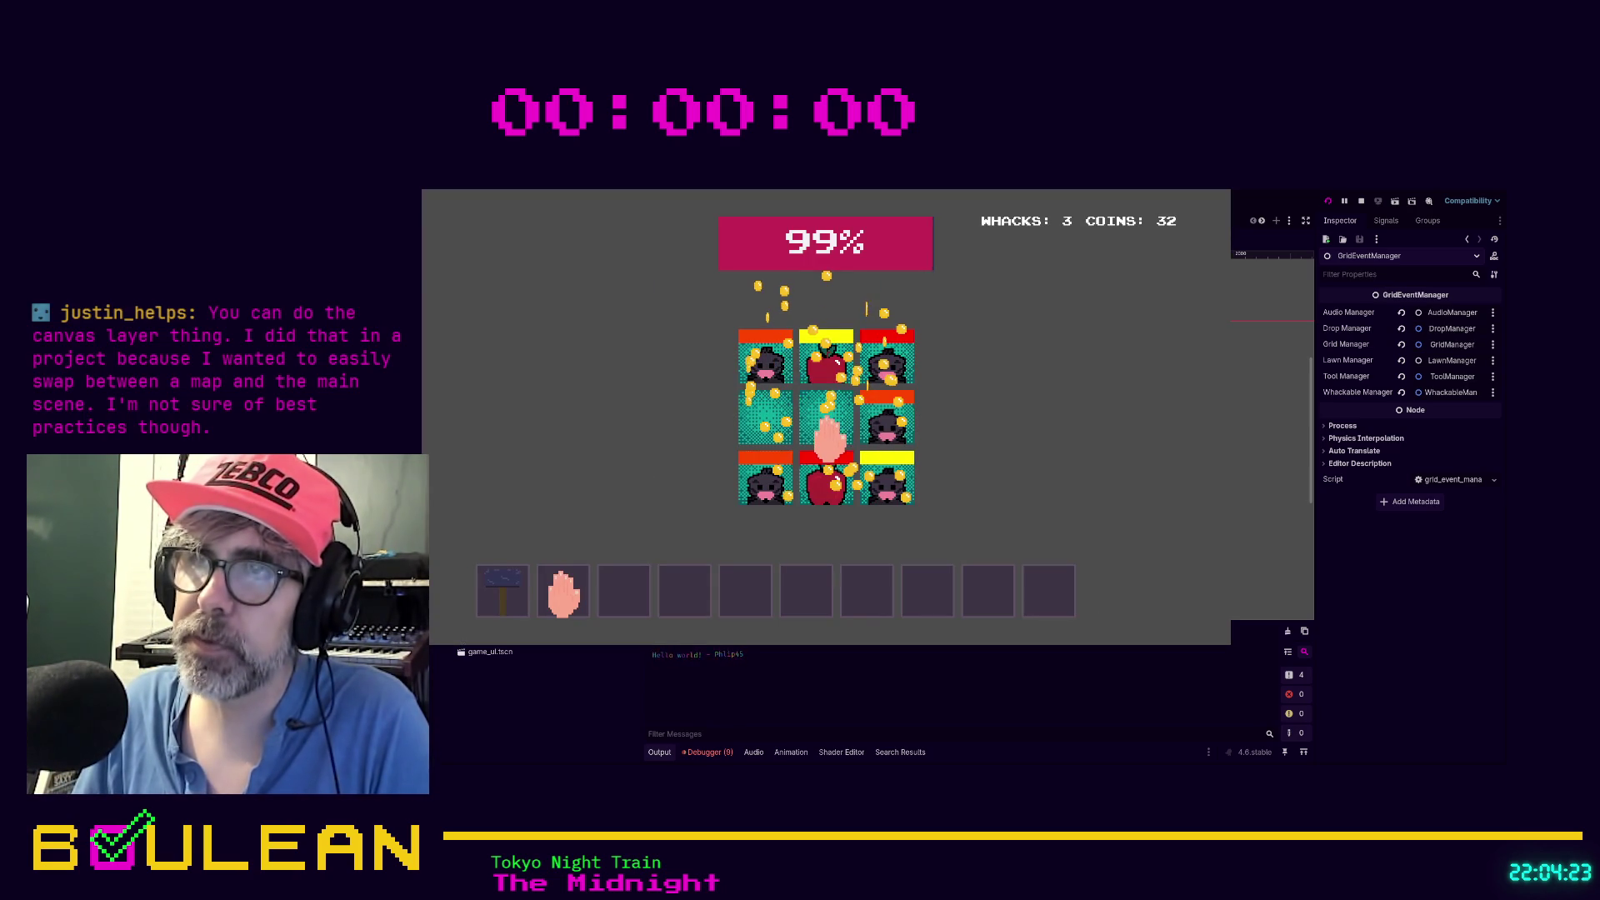
pyautogui.click(821, 490)
pyautogui.click(823, 488)
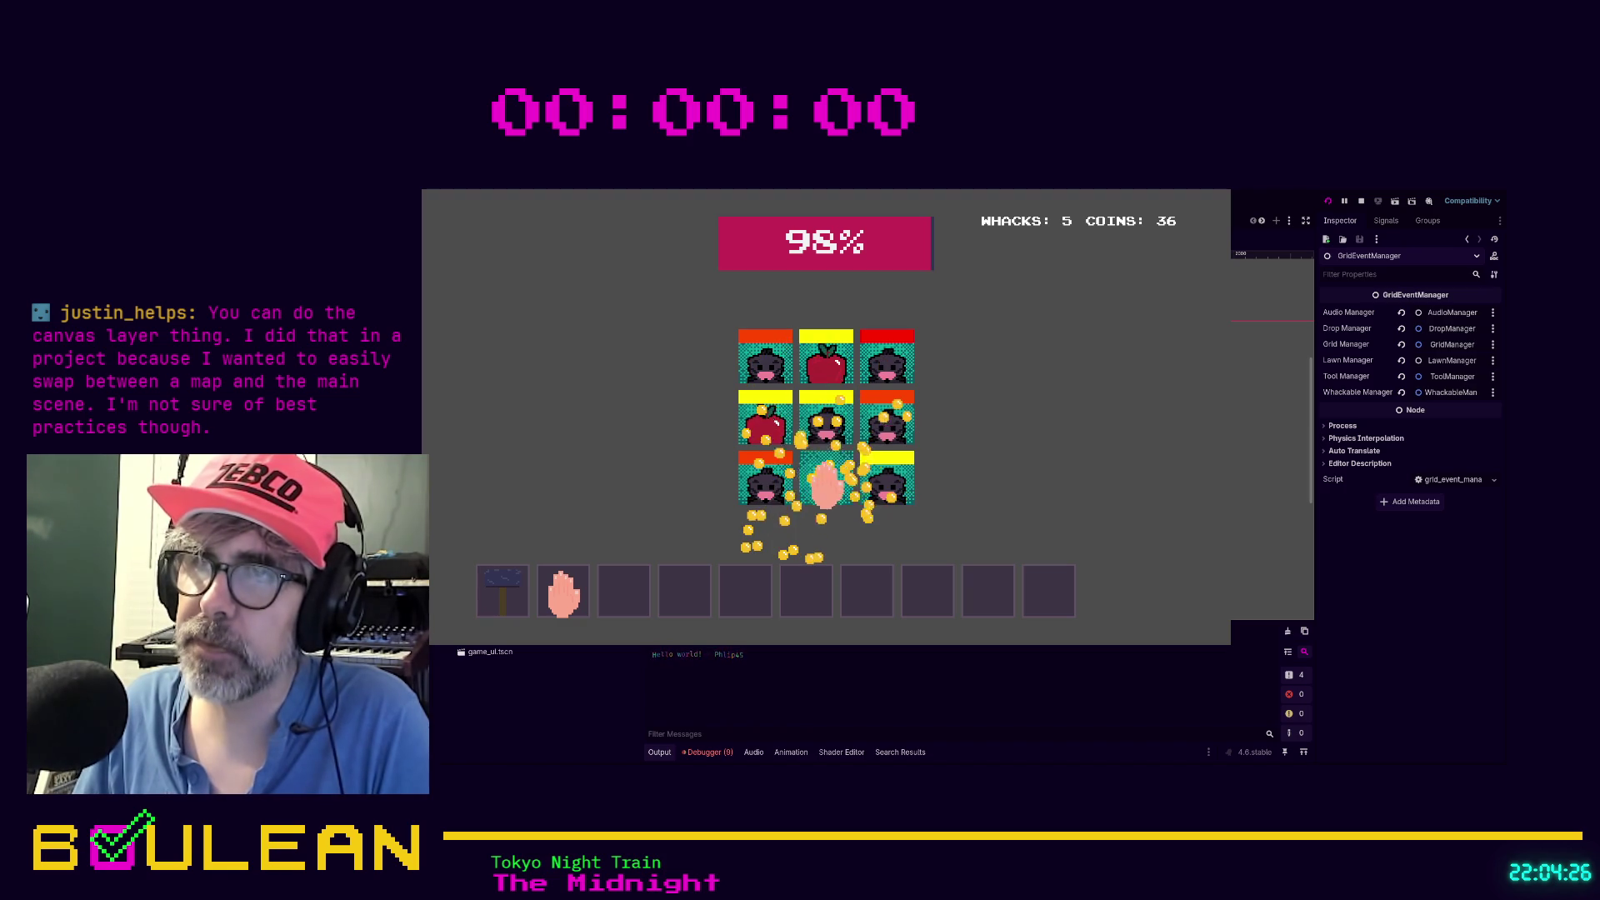
pyautogui.click(890, 490)
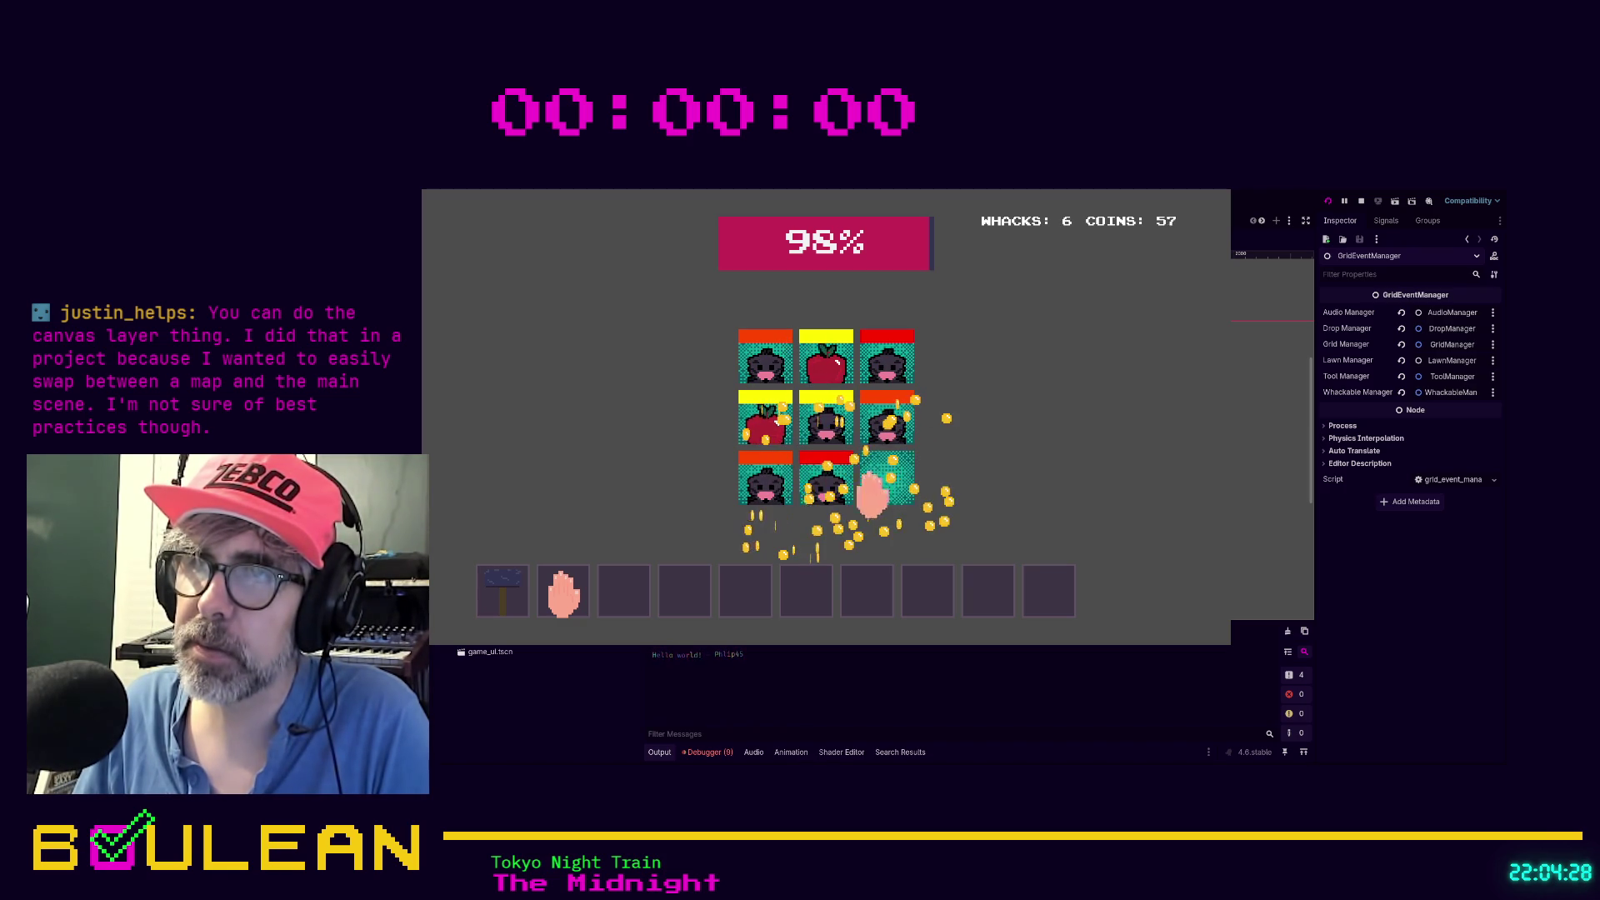
pyautogui.click(824, 488)
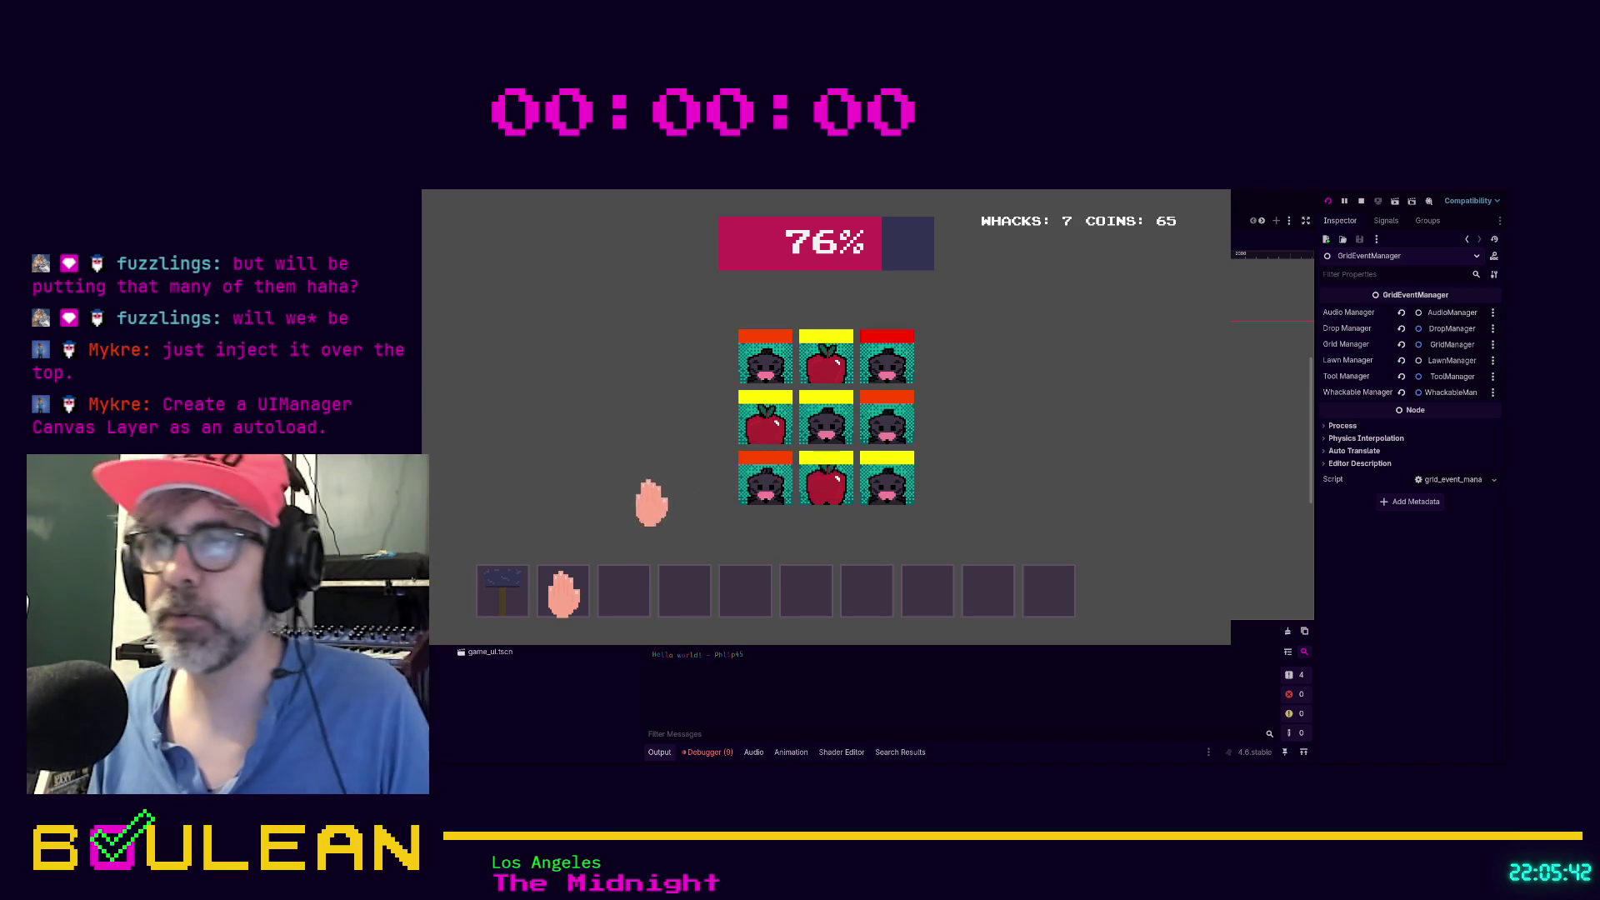
# Collect coins from the top-middle cell, whack the centre and right-column moles, then stop the test
pyautogui.click(827, 360)
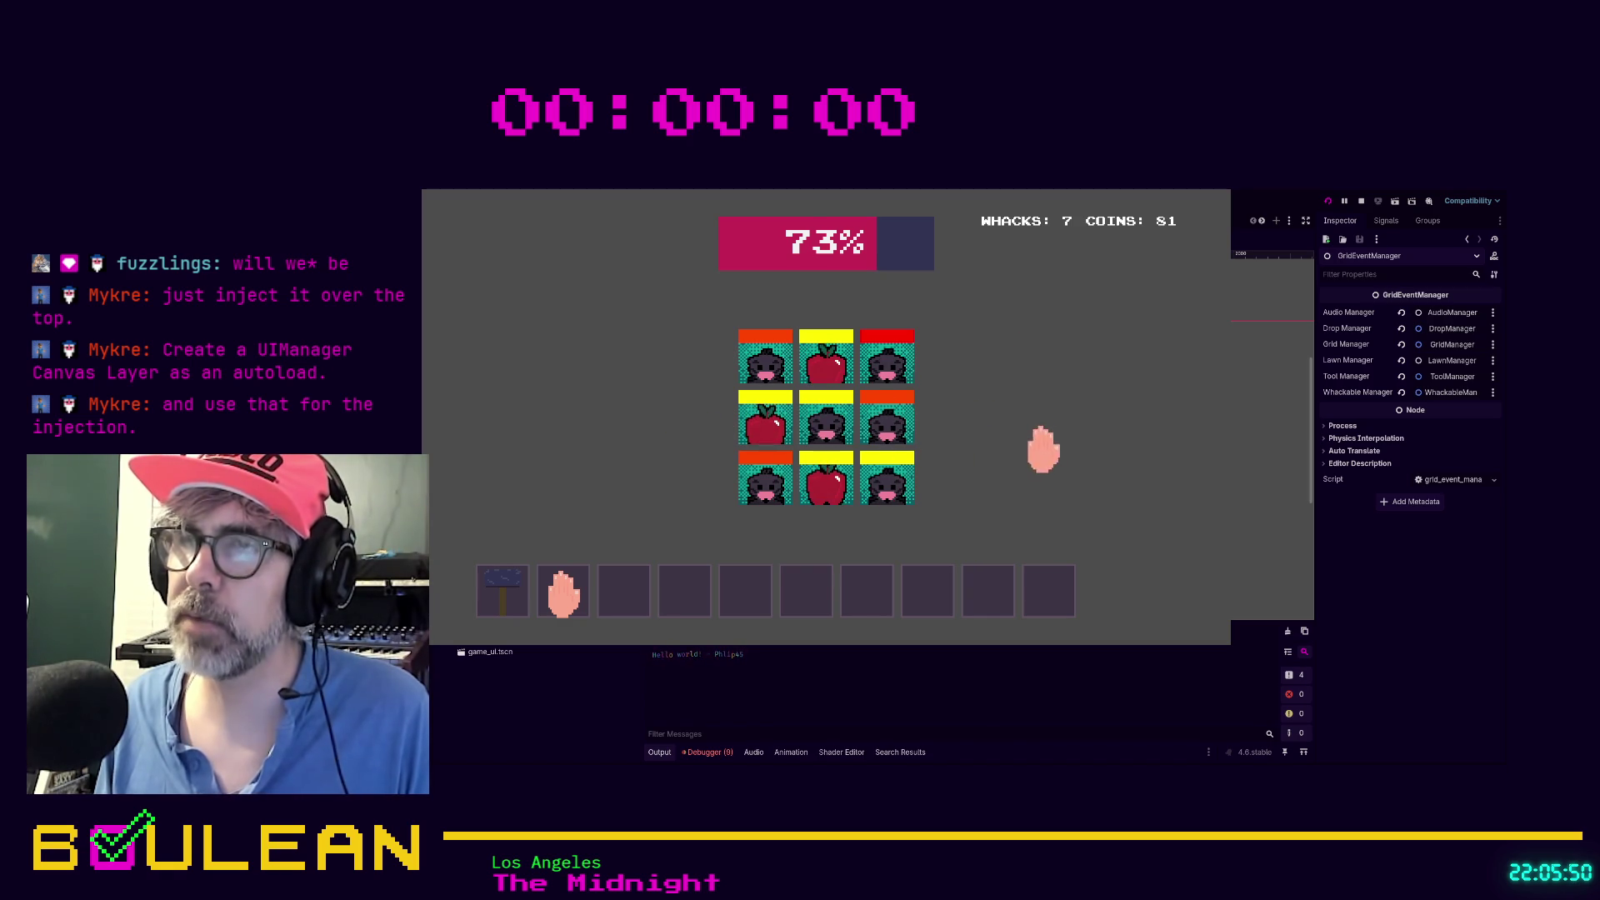
pyautogui.click(884, 366)
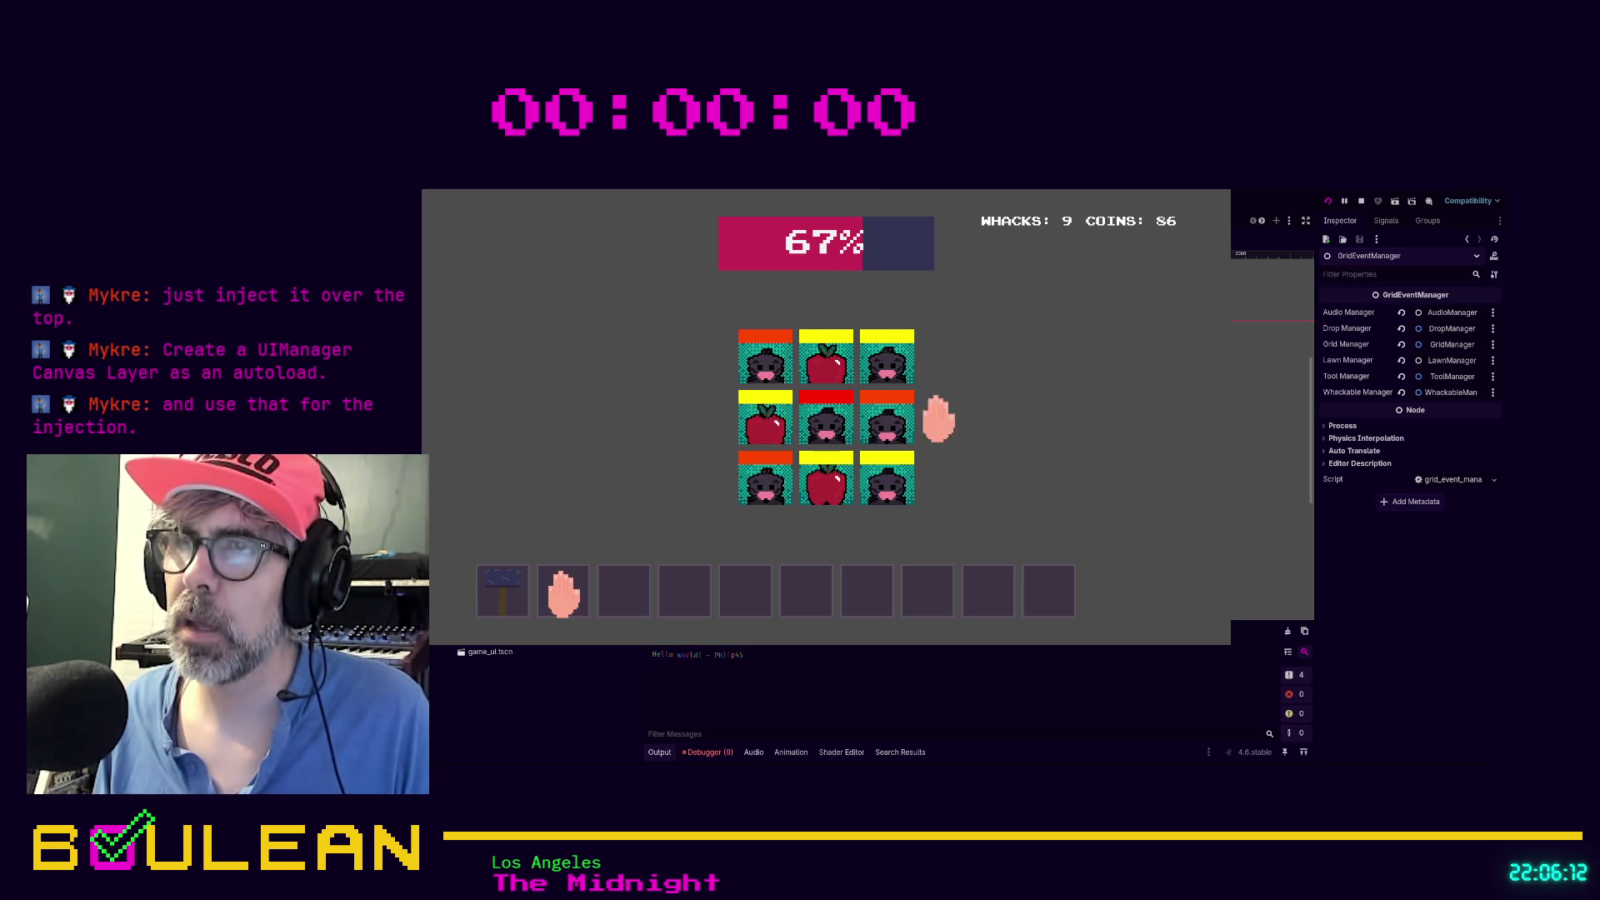
pyautogui.click(837, 421)
pyautogui.click(876, 423)
pyautogui.click(886, 360)
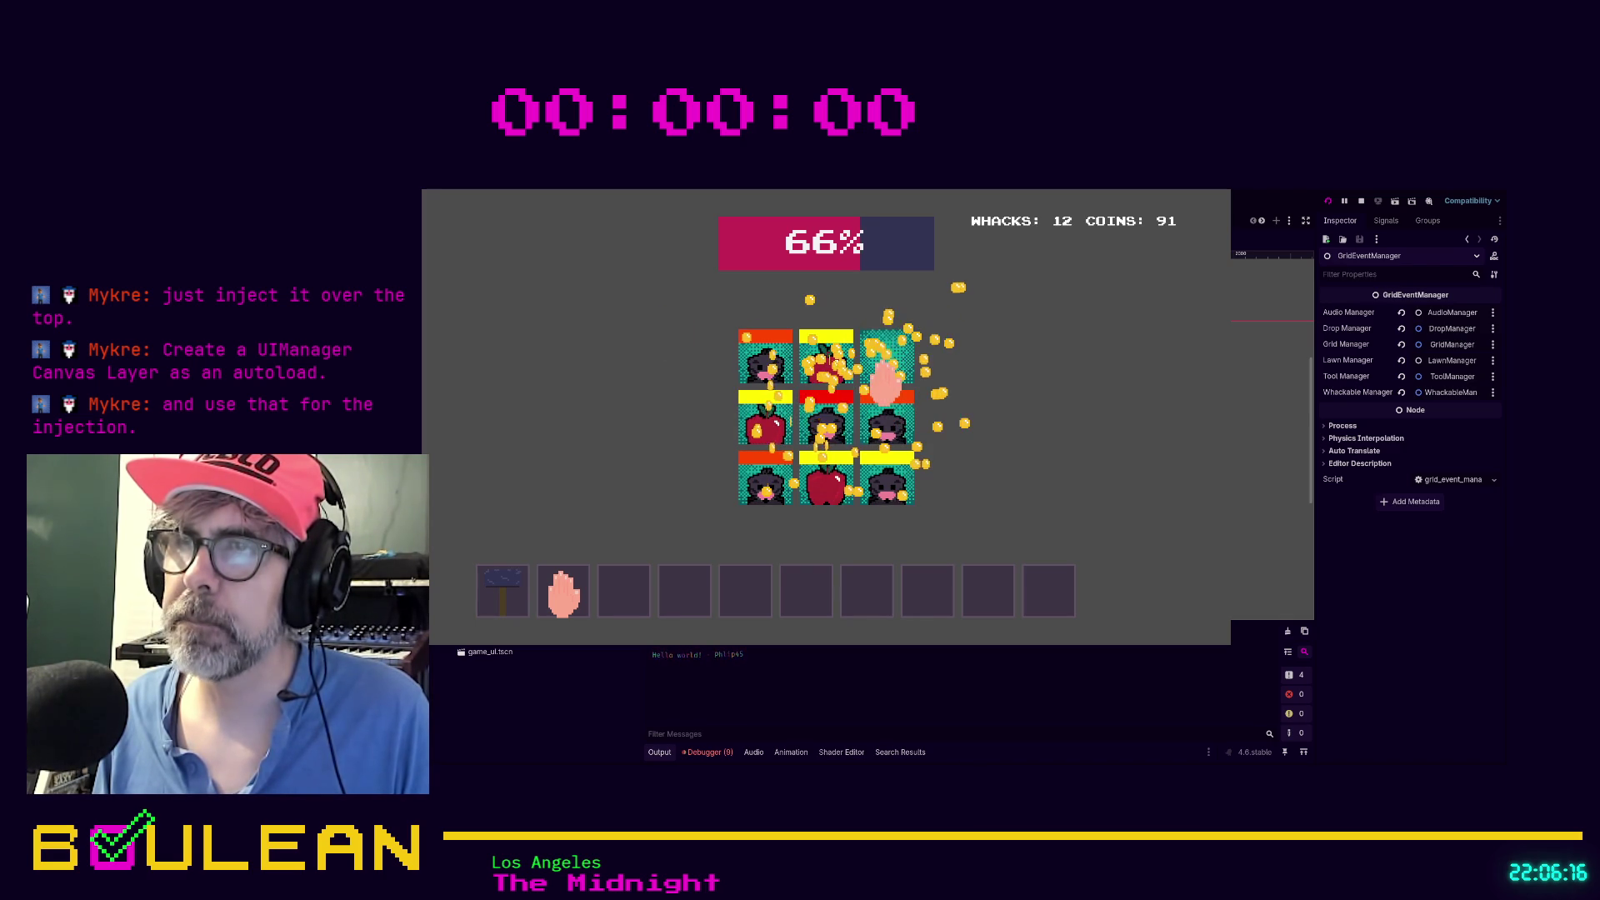
pyautogui.click(885, 481)
pyautogui.click(886, 488)
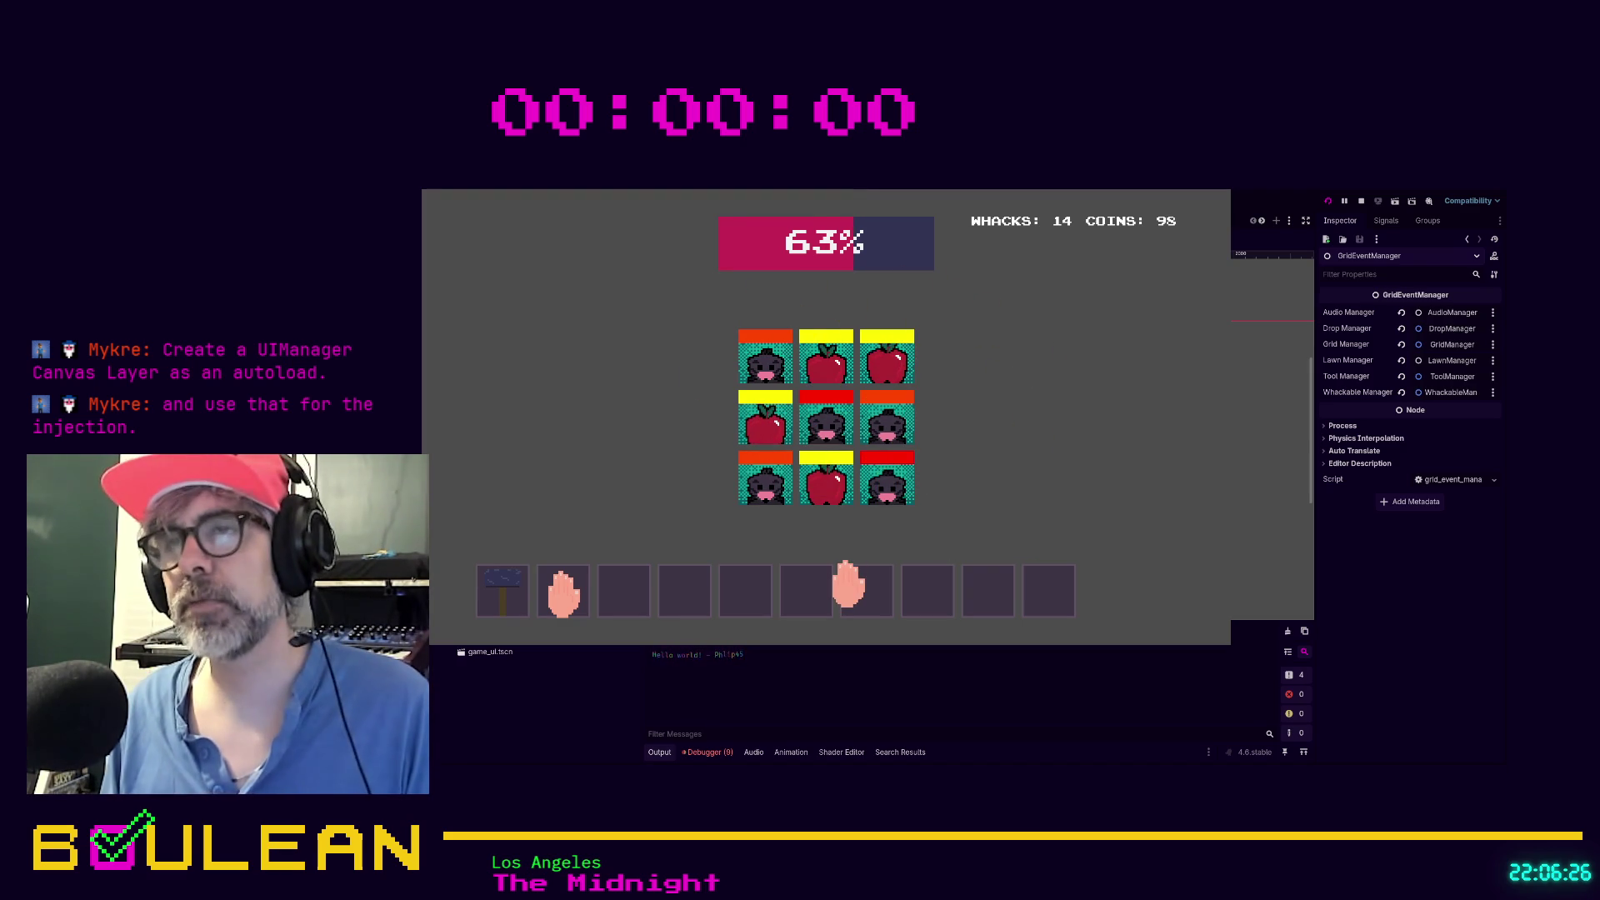
pyautogui.click(825, 471)
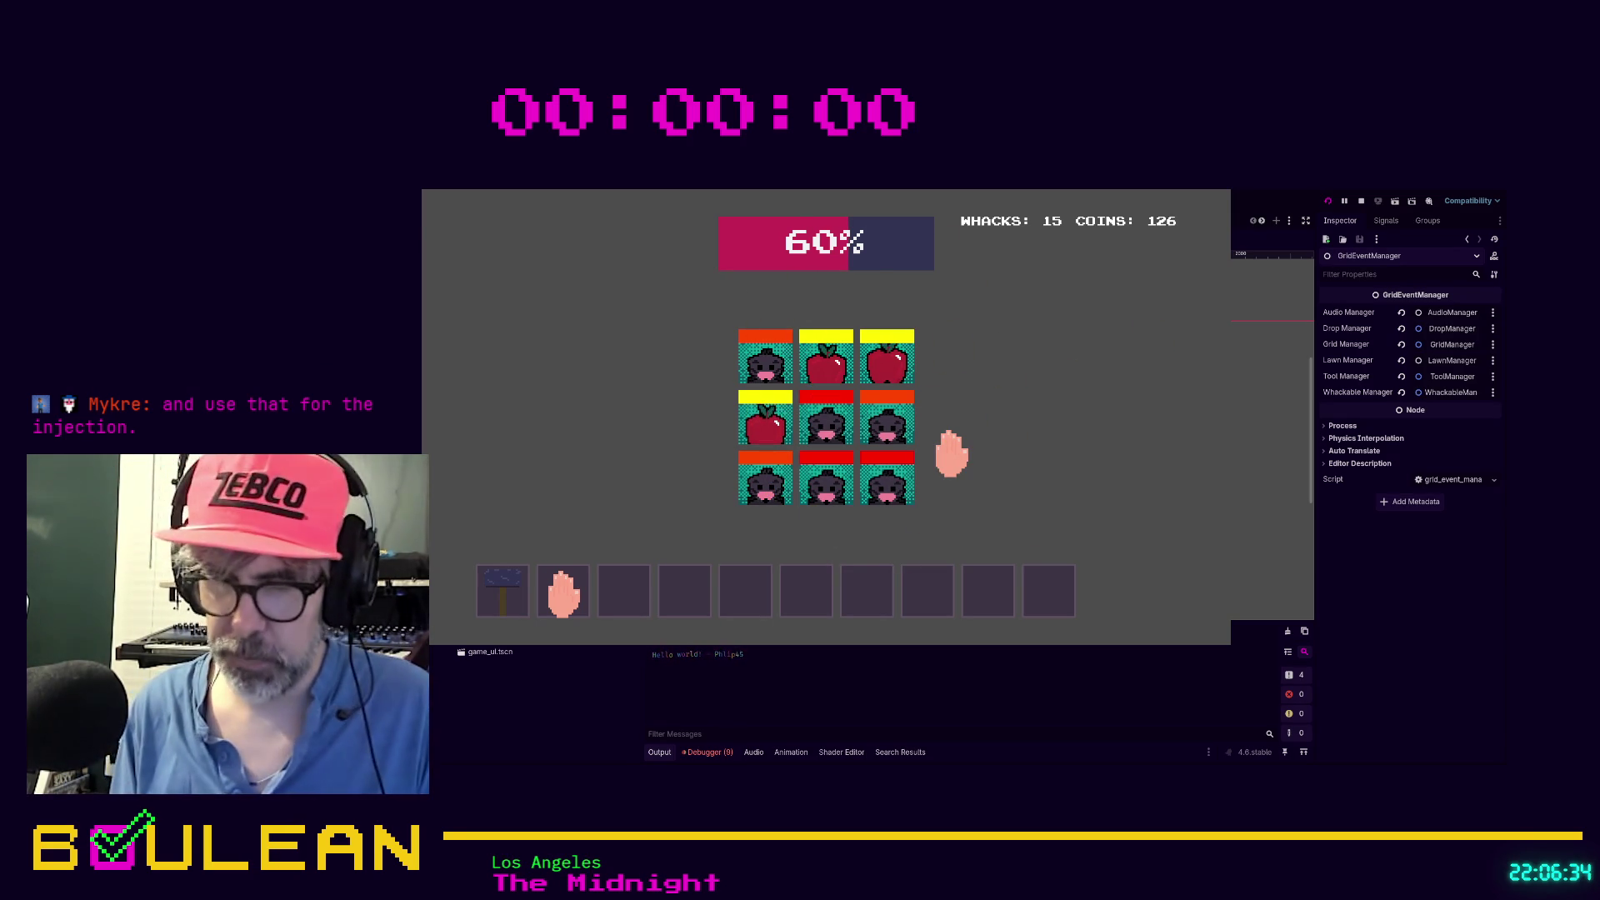
pyautogui.press('F8')
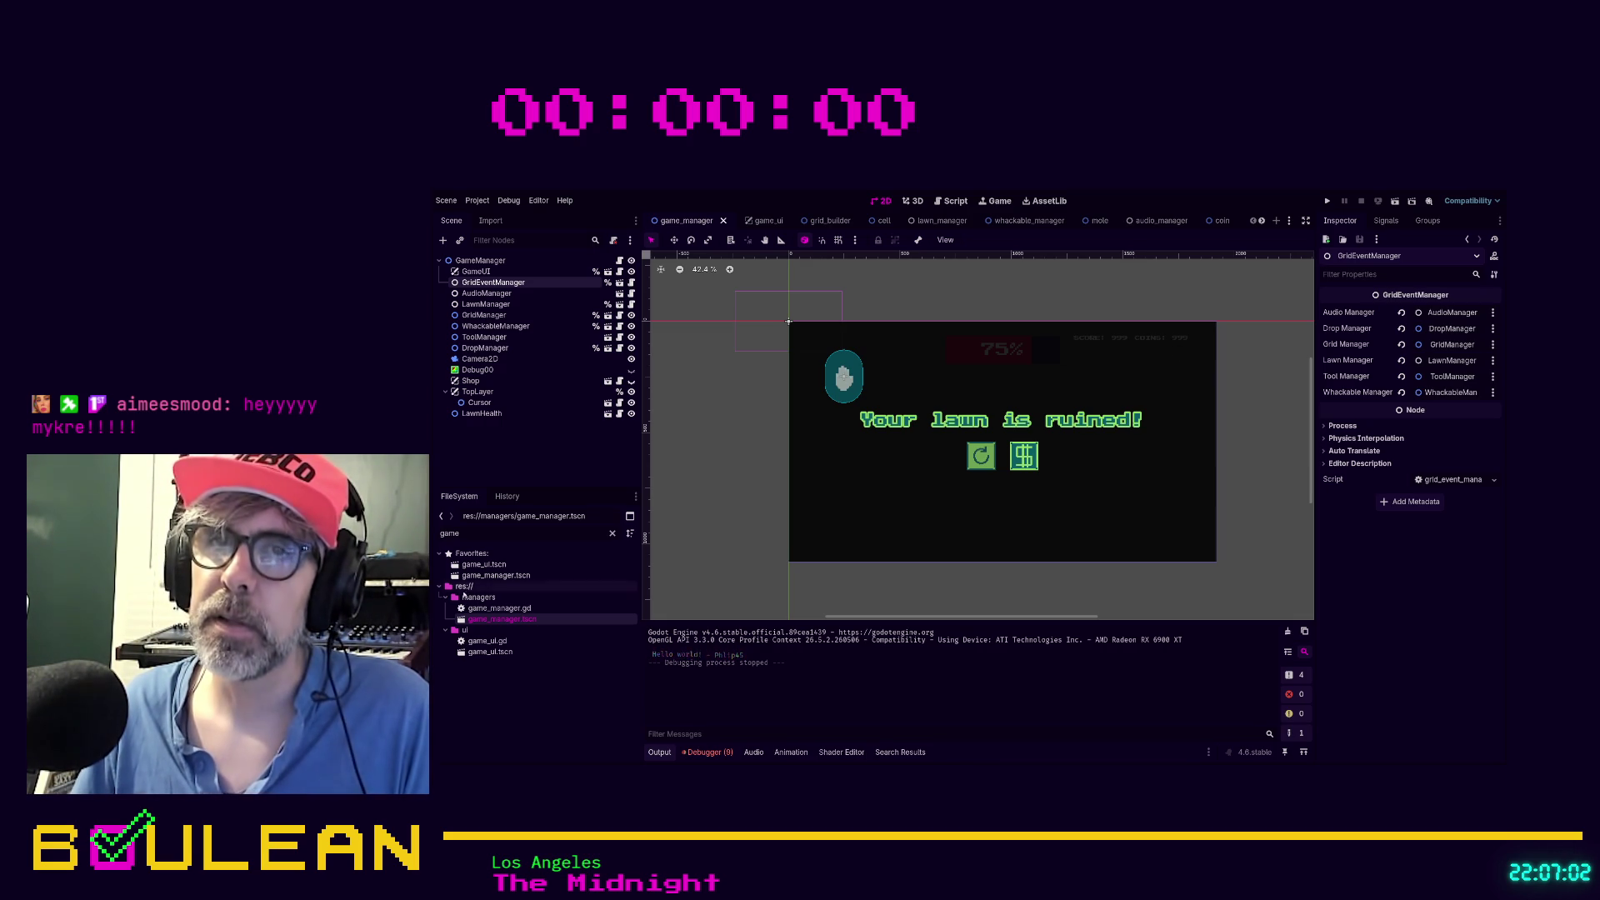
# Filter the FileSystem for 'const' and open the Constants.gd script
pyautogui.doubleClick(479, 538)
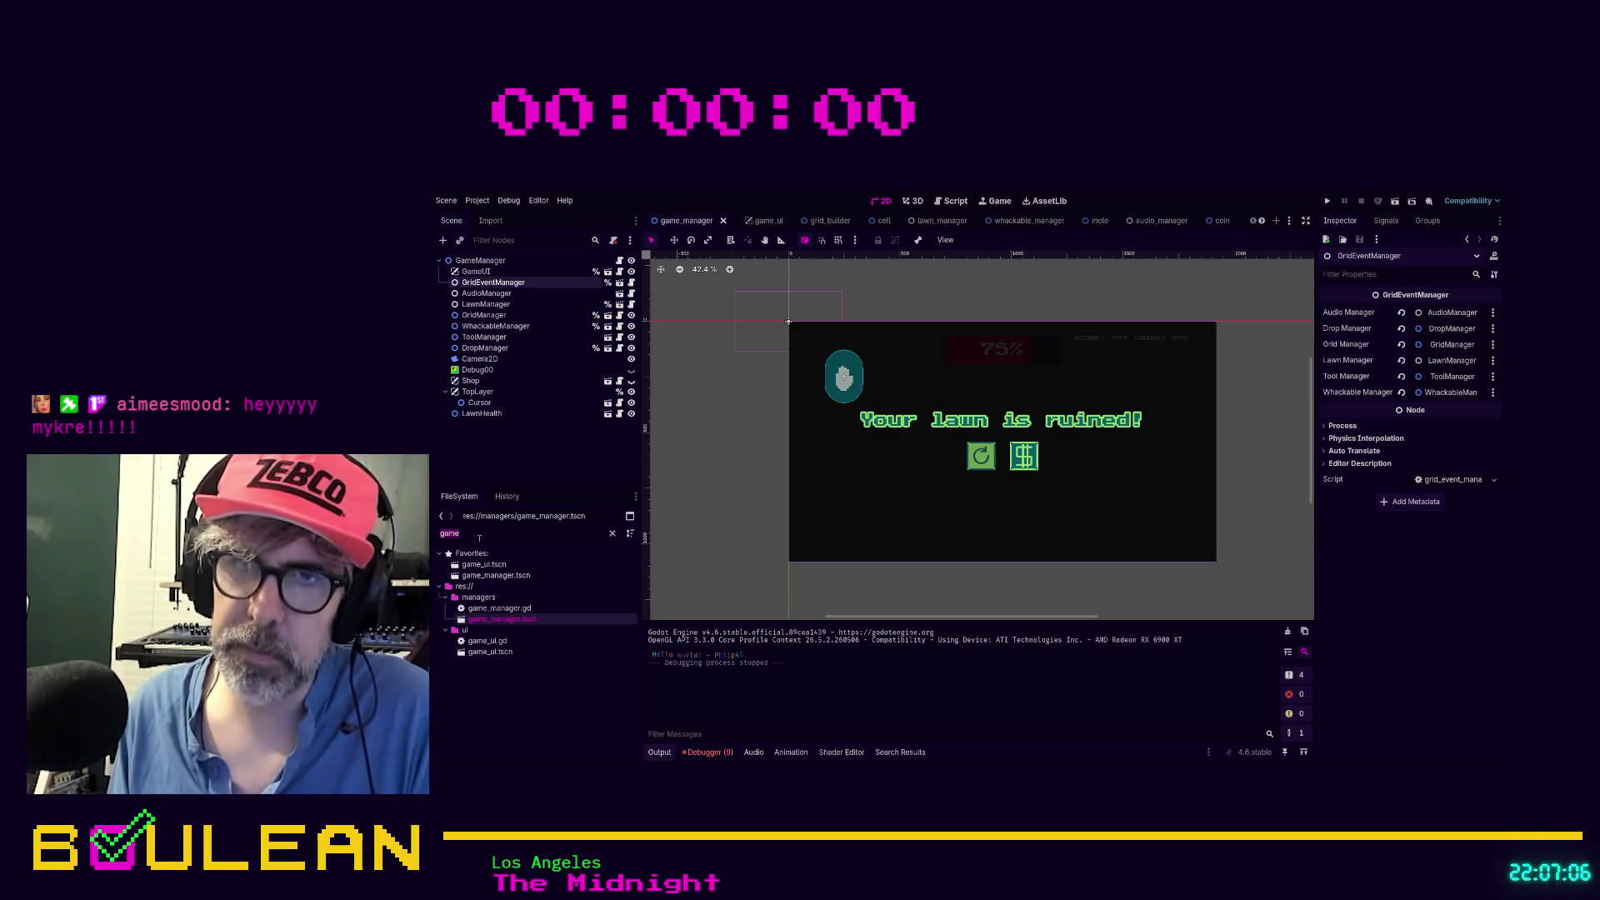
pyautogui.write('const')
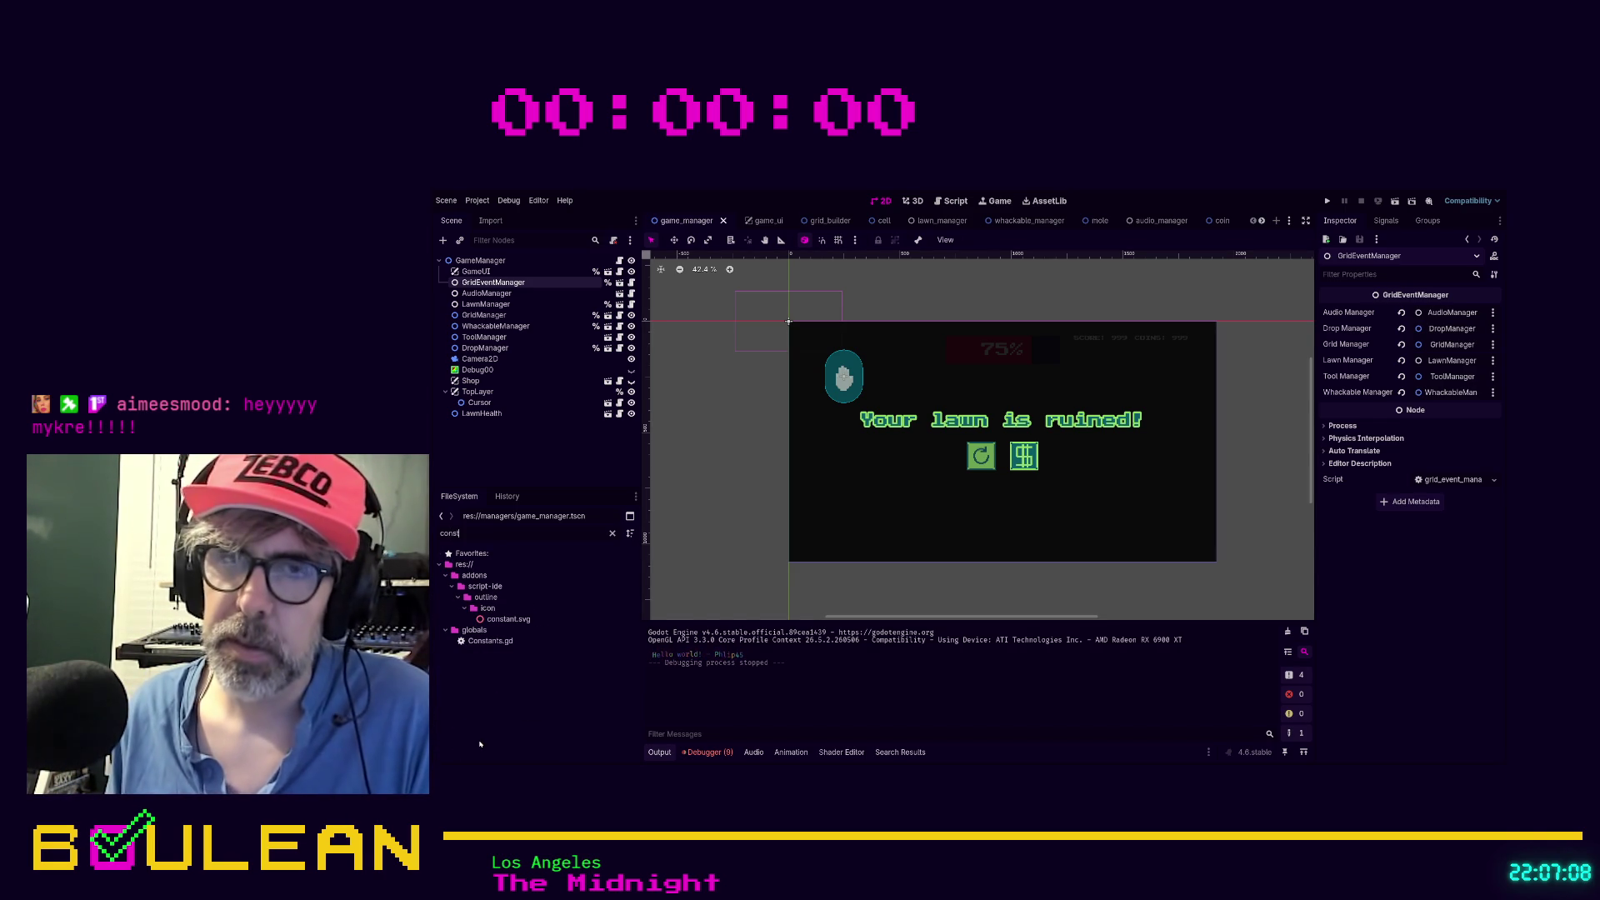
pyautogui.doubleClick(501, 642)
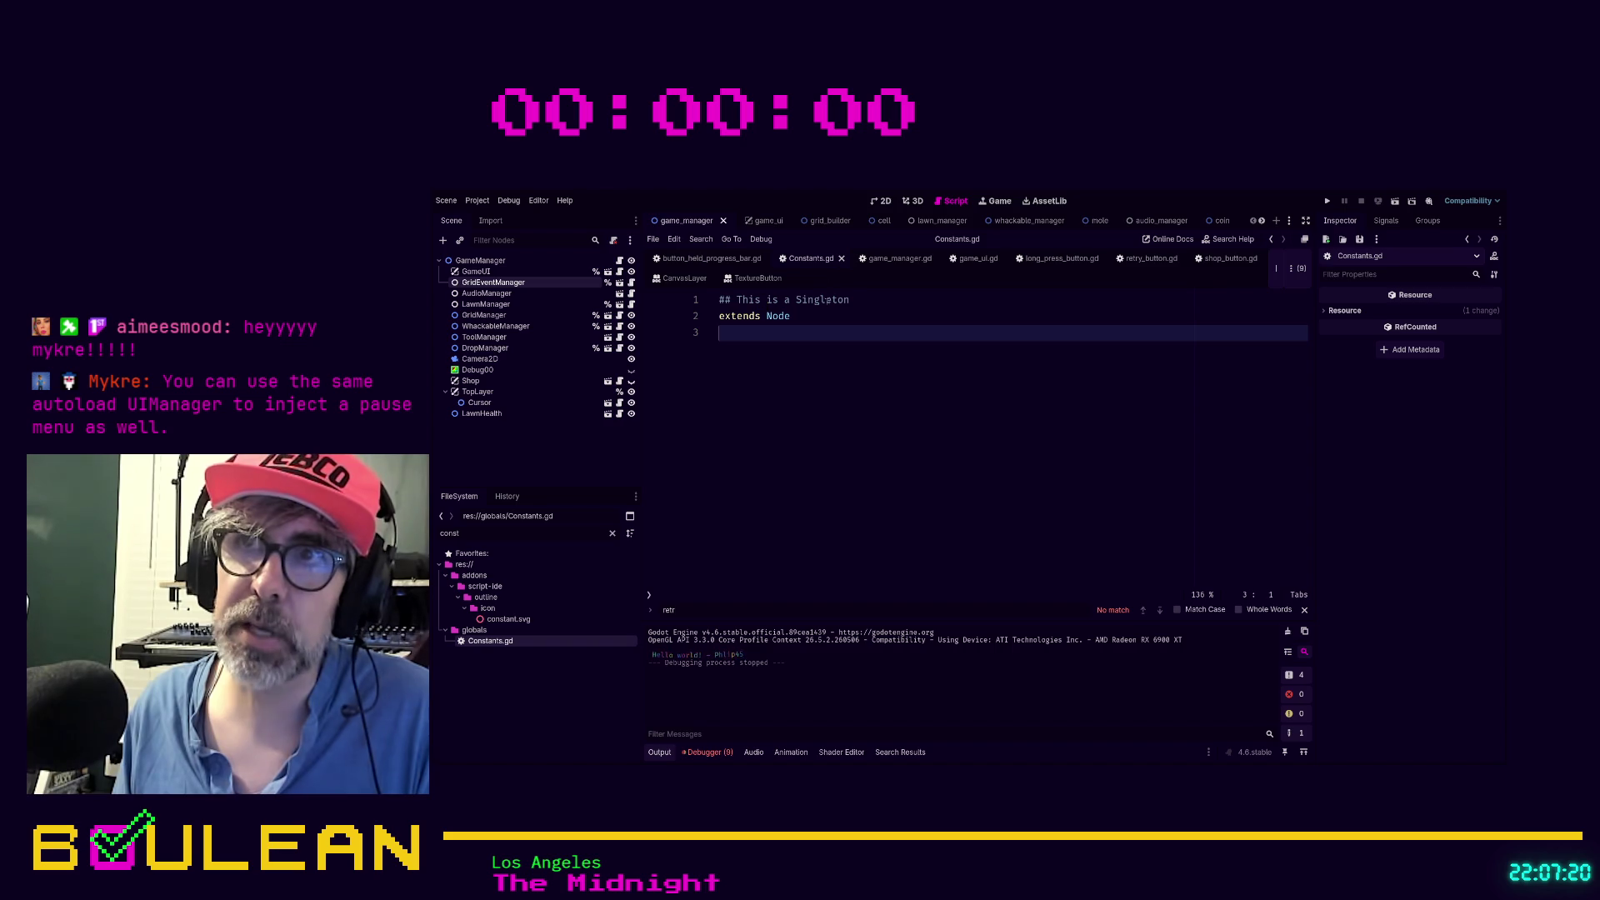
# Filter for 'gl', open GlobalGrid.gd, and return to the 2D scene view
pyautogui.click(510, 530)
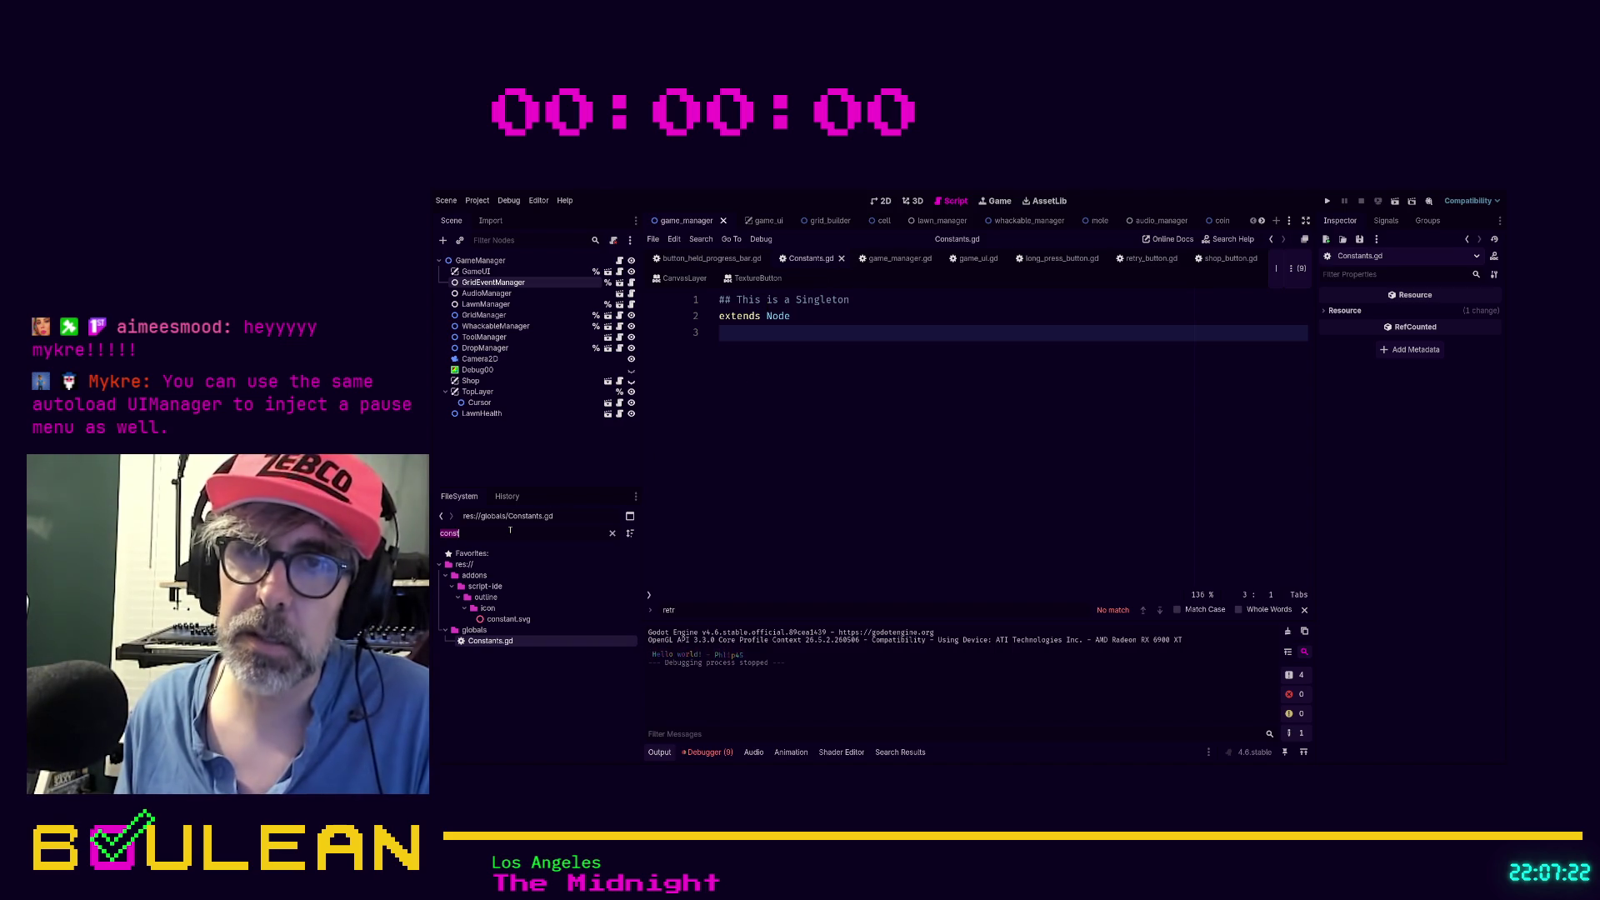
pyautogui.write('glo')
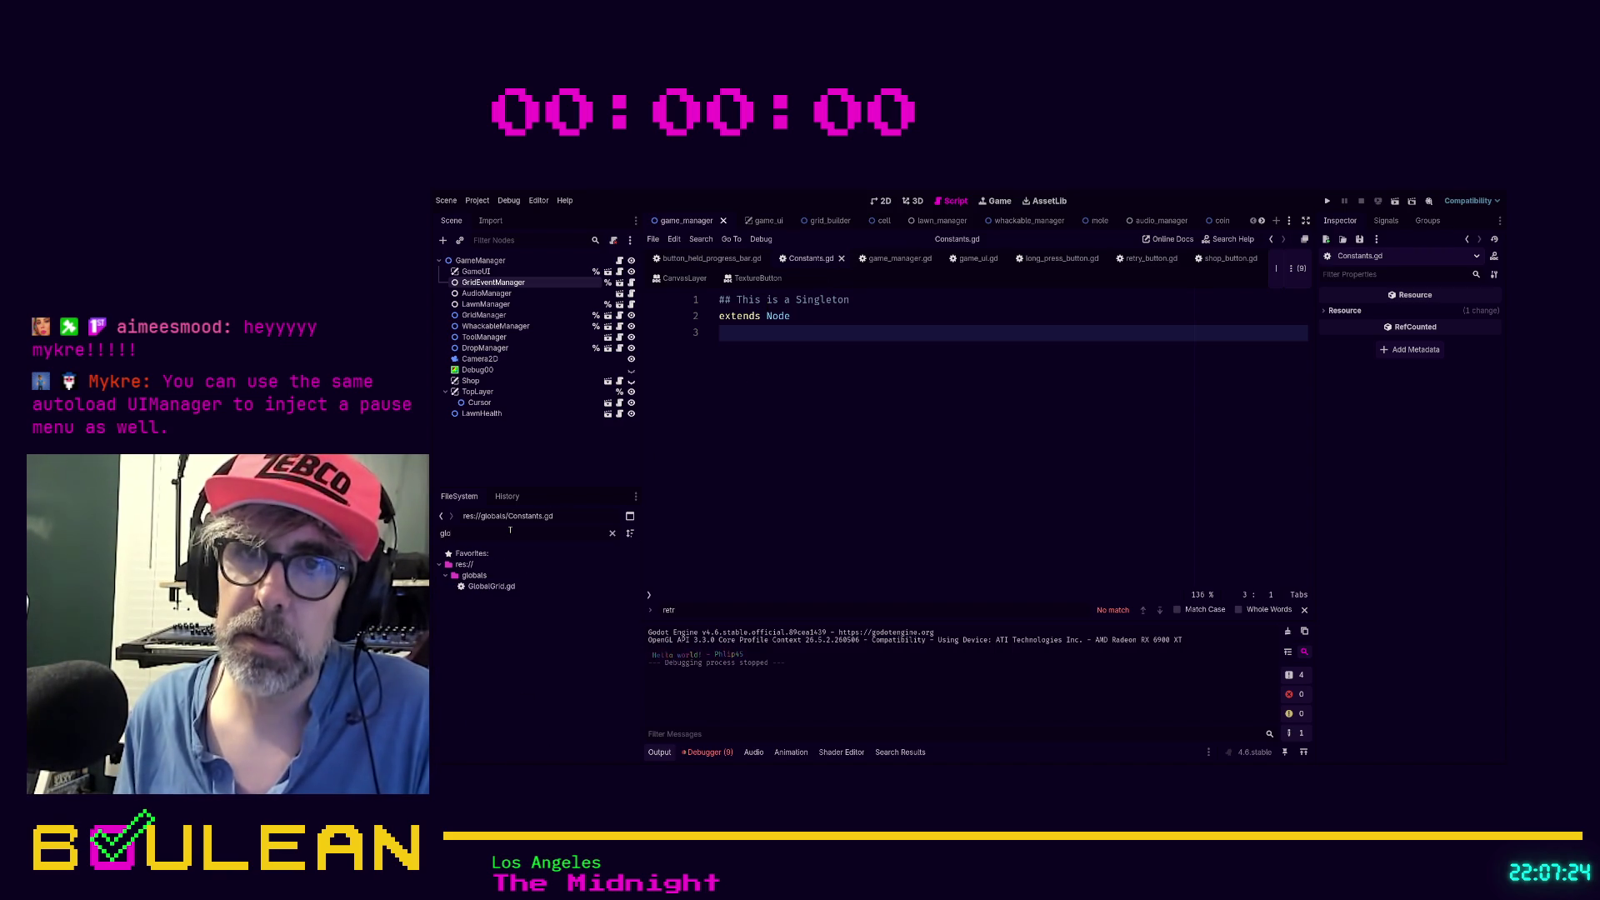
pyautogui.doubleClick(502, 586)
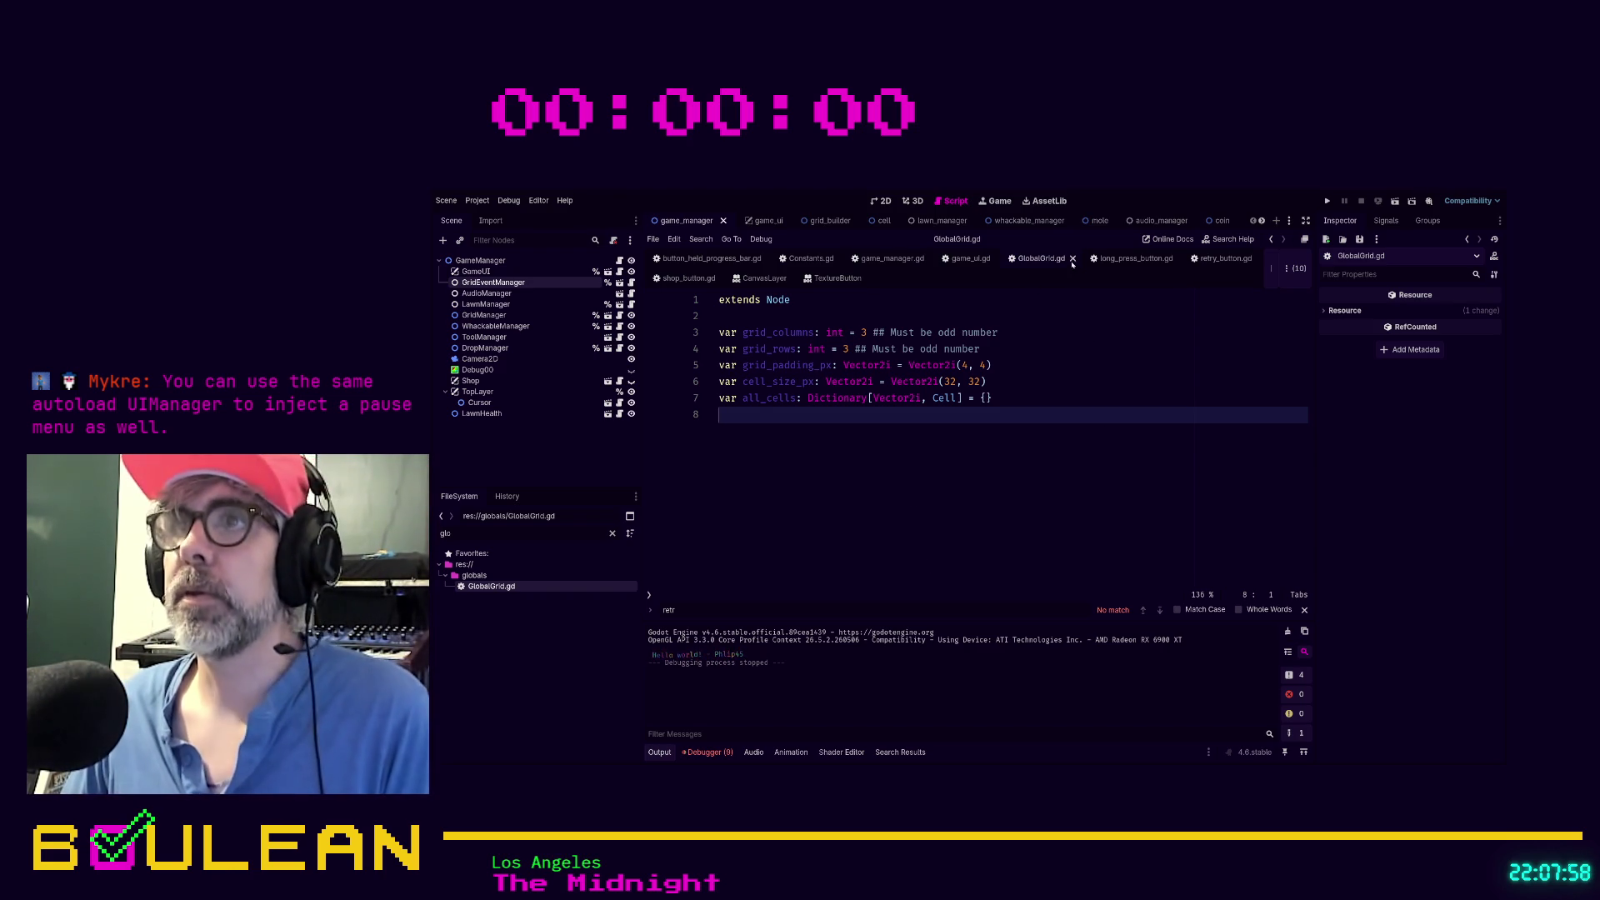
pyautogui.click(886, 205)
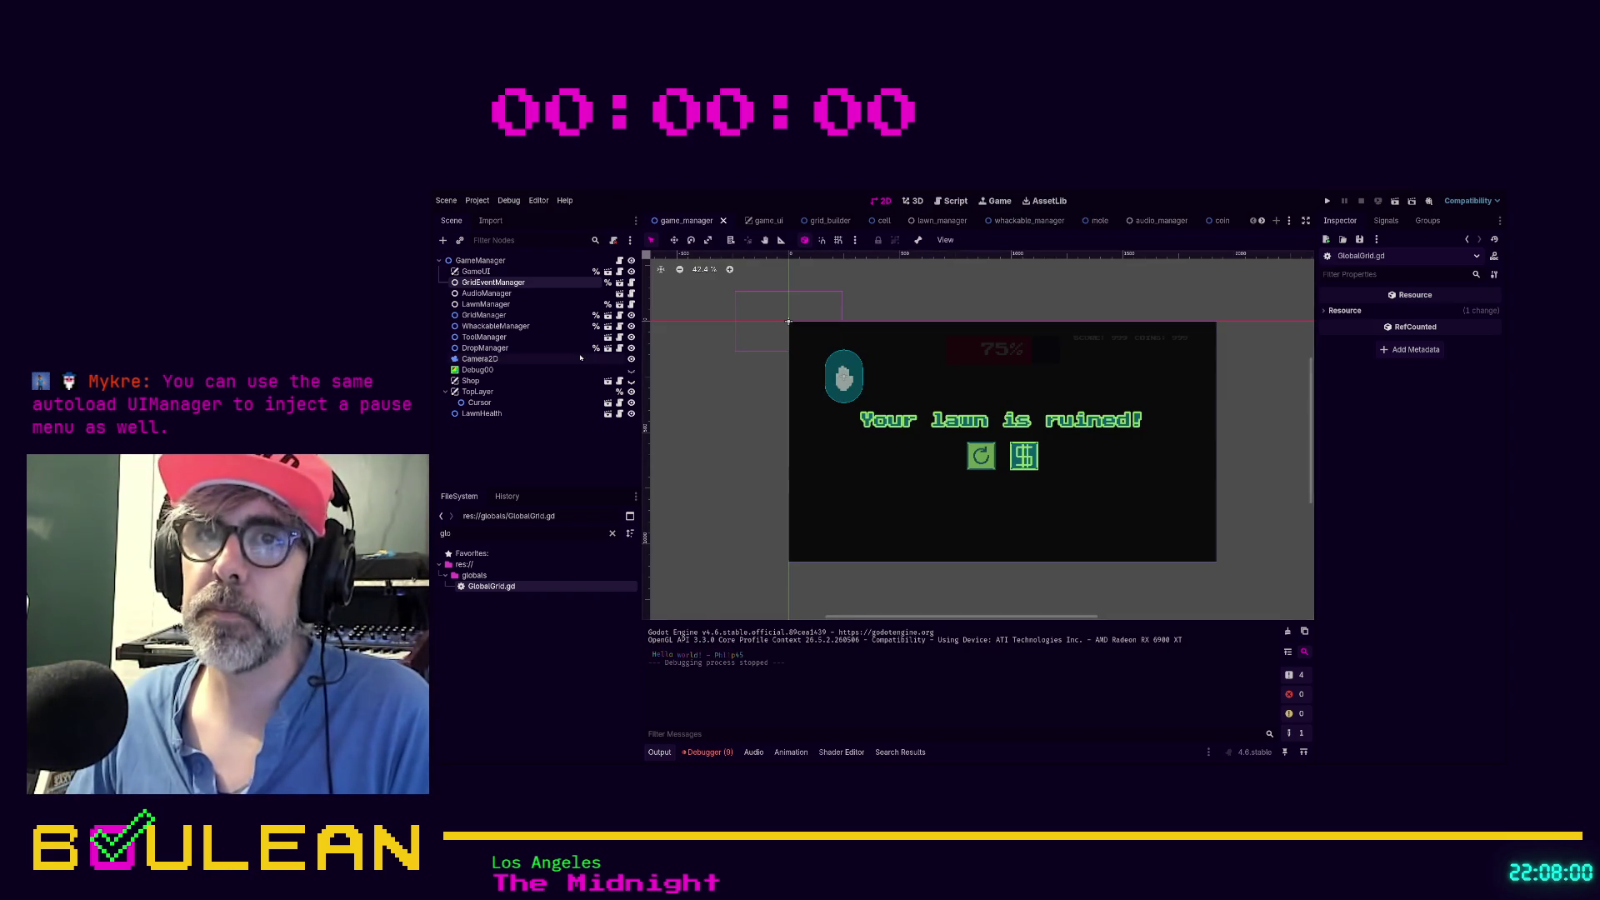
# Inspect the GameUI node's Grid Event Manager and Tool Manager references, then open the game_ui scene
pyautogui.click(483, 273)
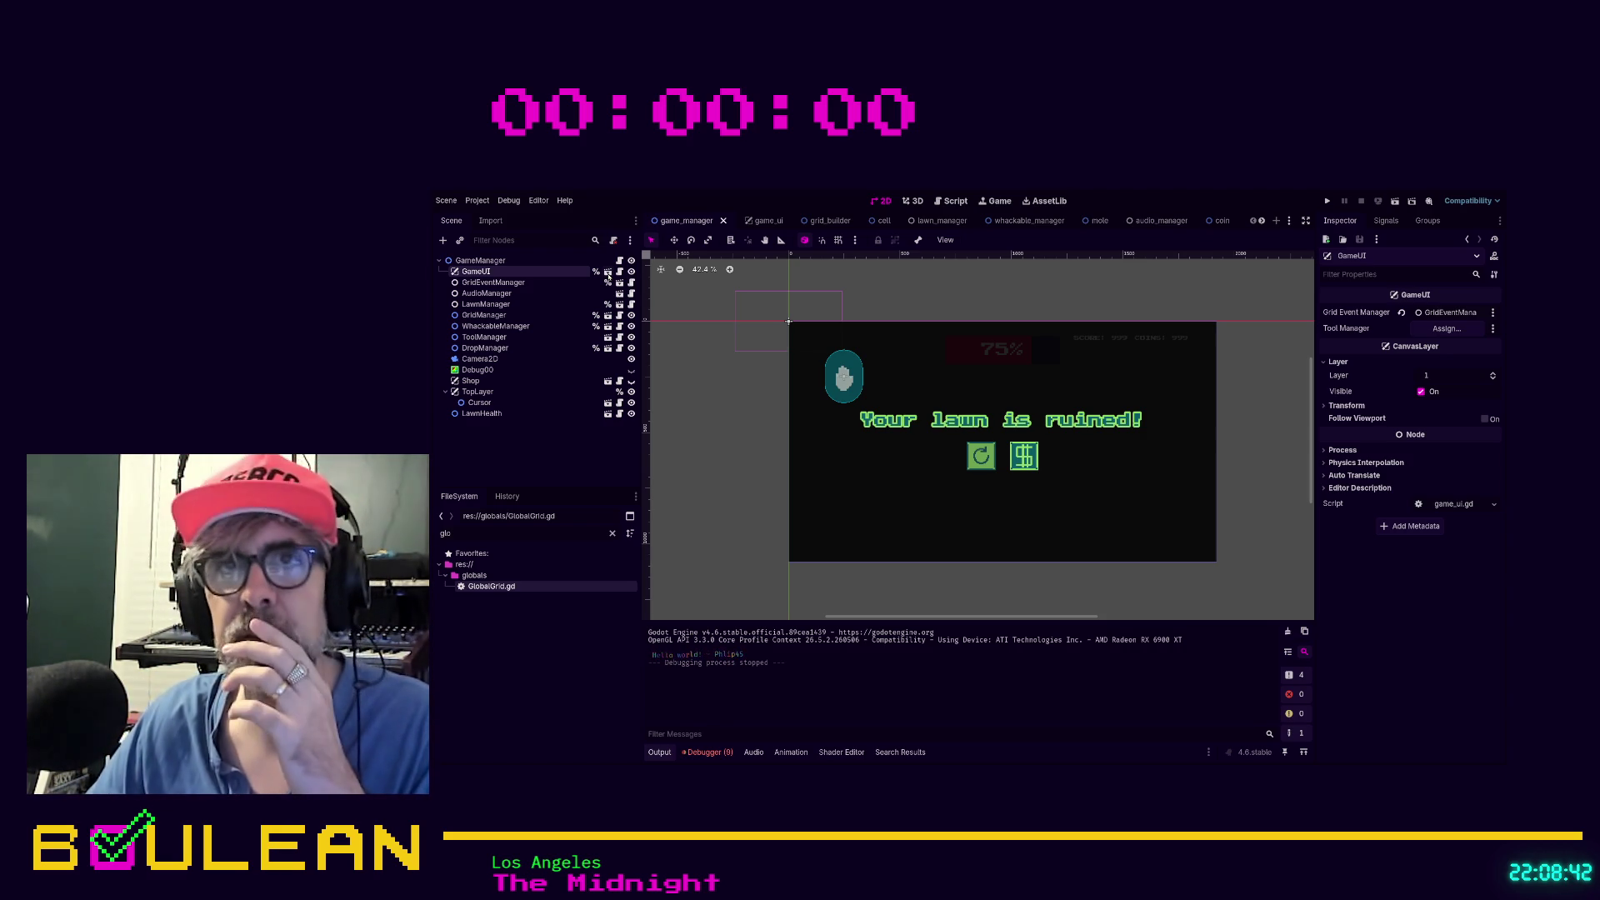
pyautogui.click(607, 272)
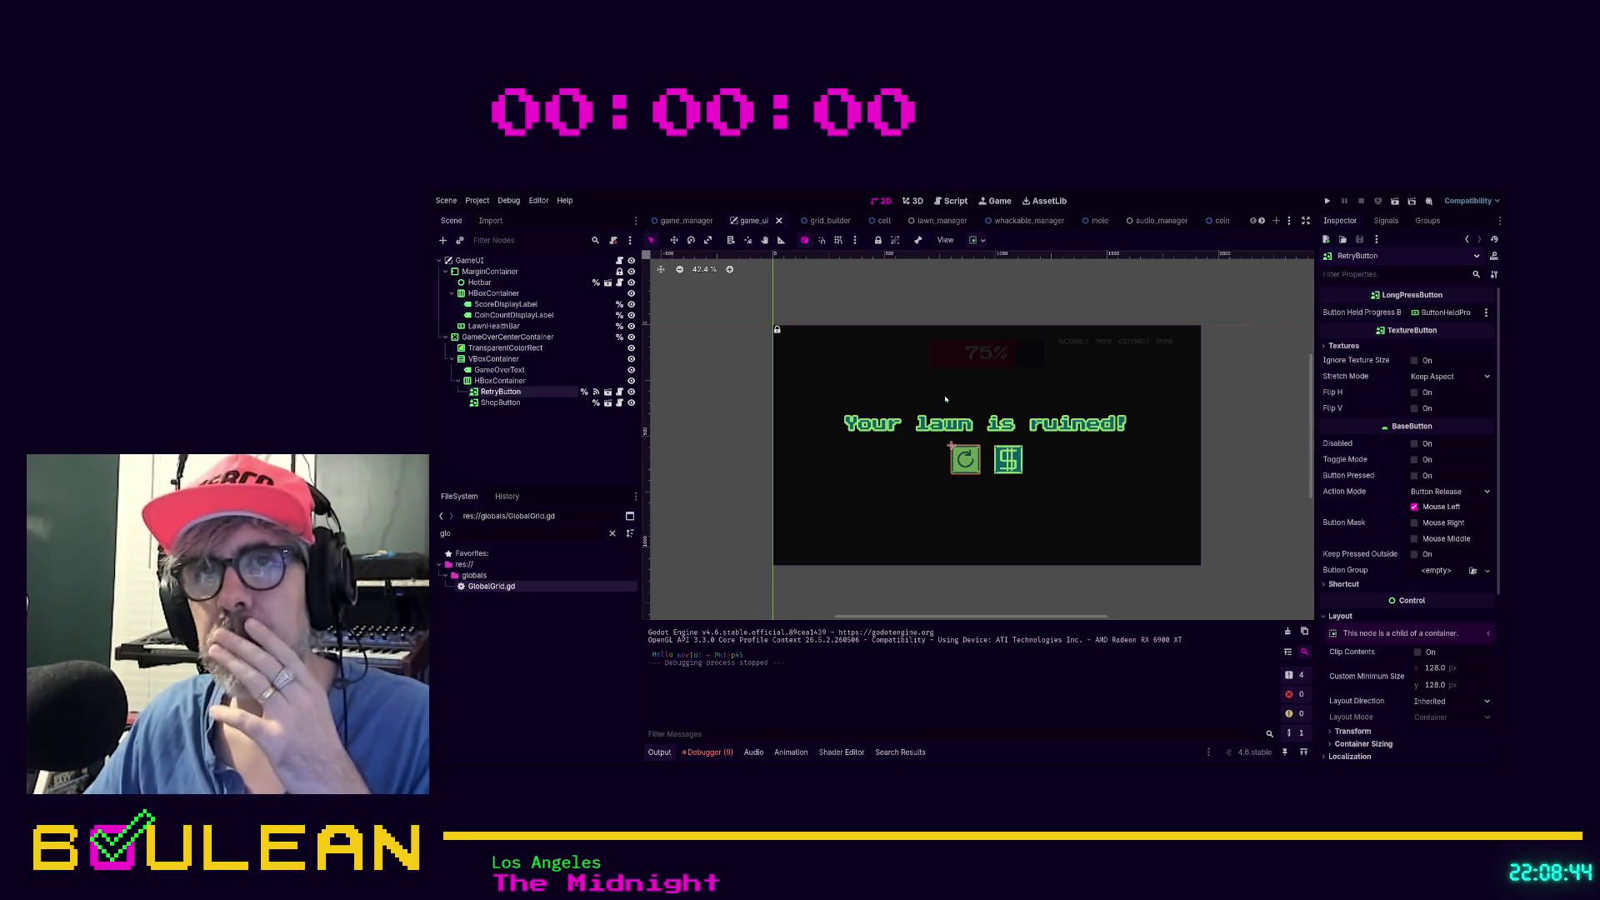
# Inspect the MarginContainer and GameUI nodes, then collapse MarginContainer and GameOverCenterContainer in the game_ui tree
pyautogui.click(458, 273)
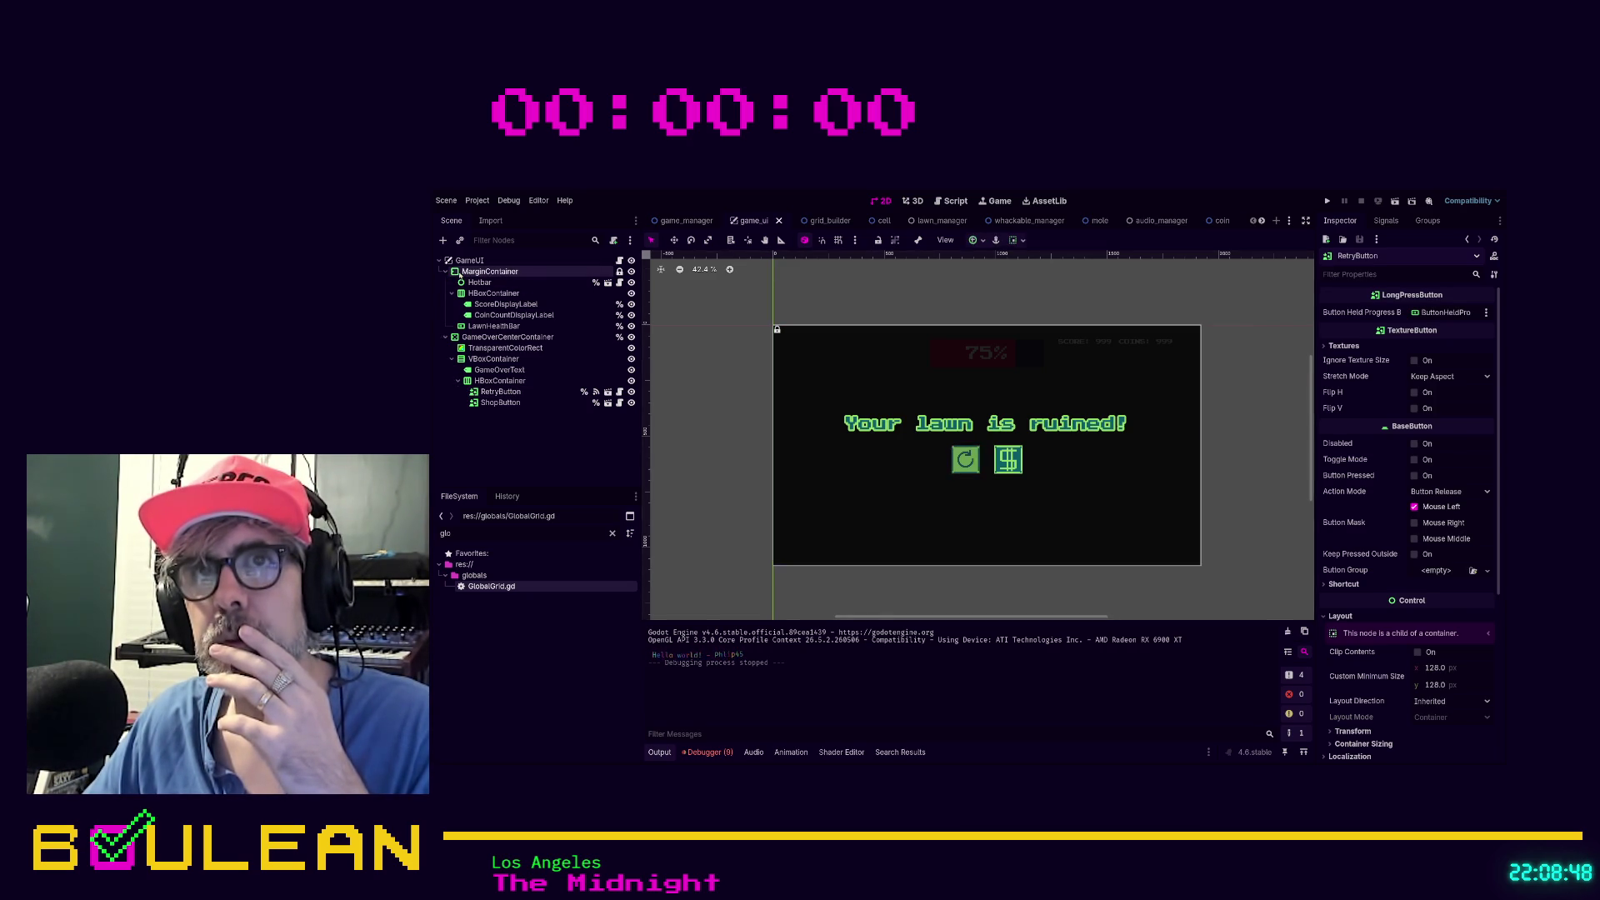
pyautogui.click(463, 262)
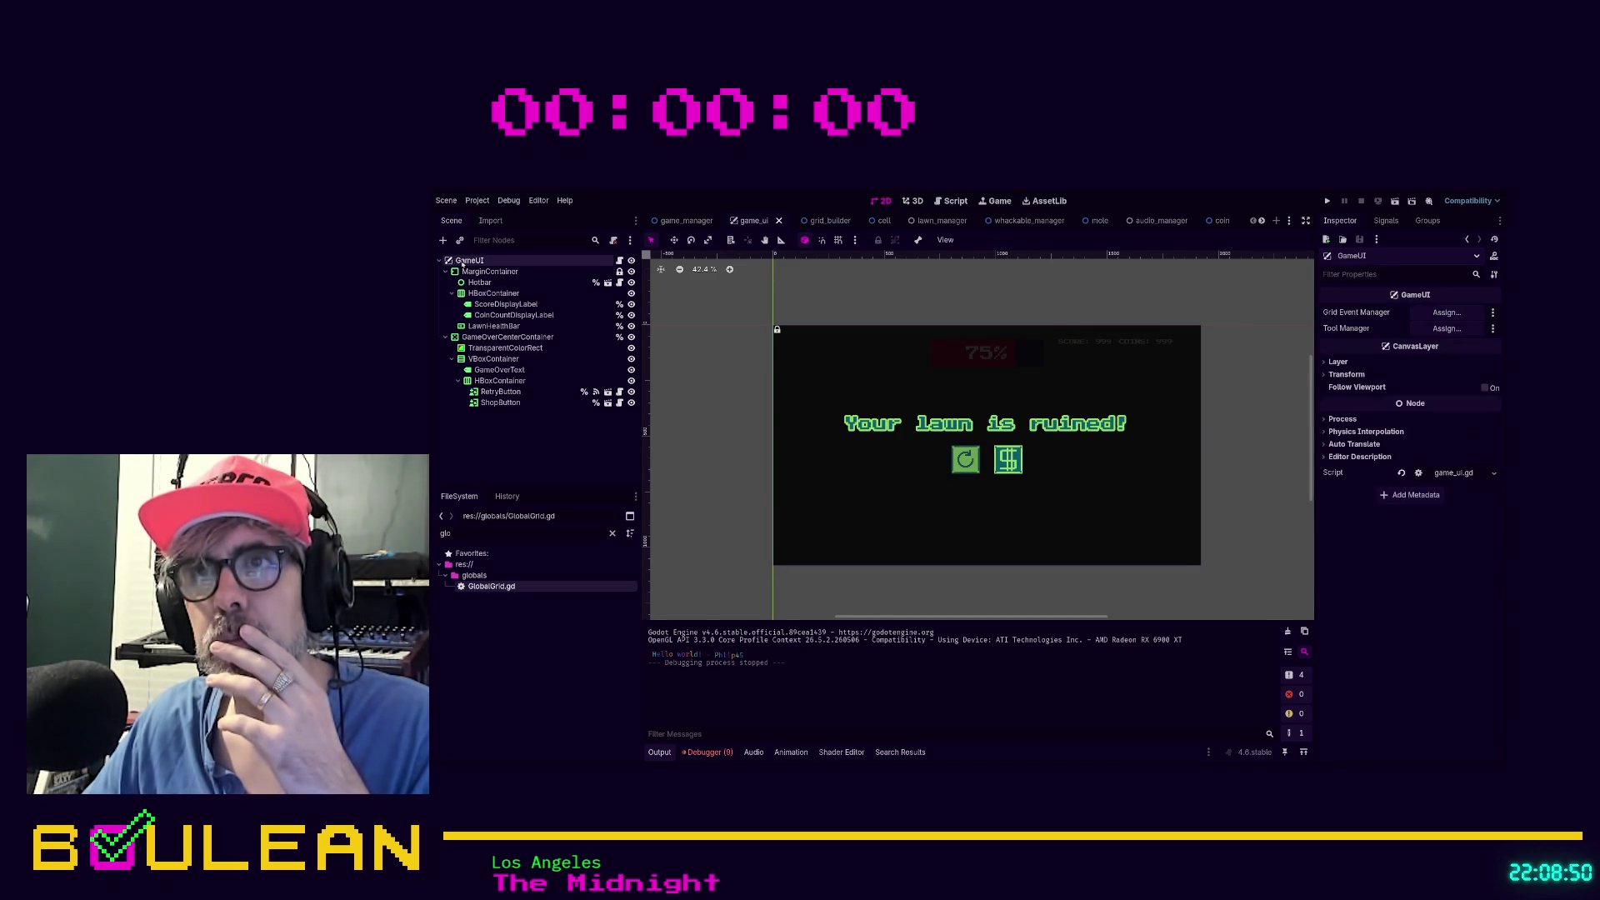
pyautogui.click(446, 271)
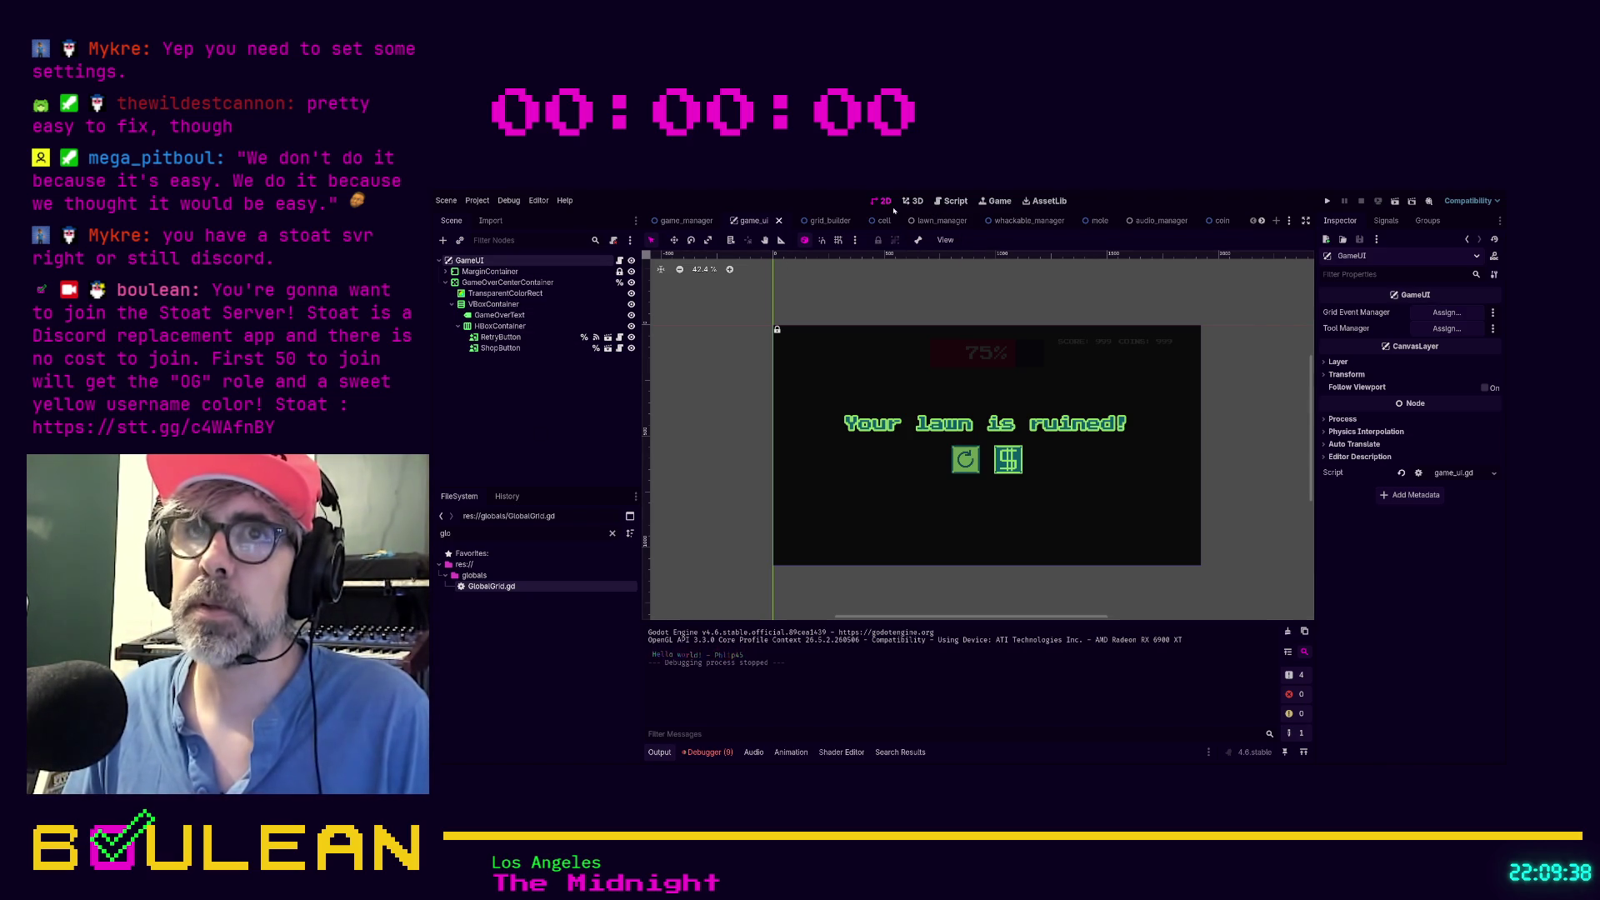
pyautogui.click(484, 272)
pyautogui.click(446, 282)
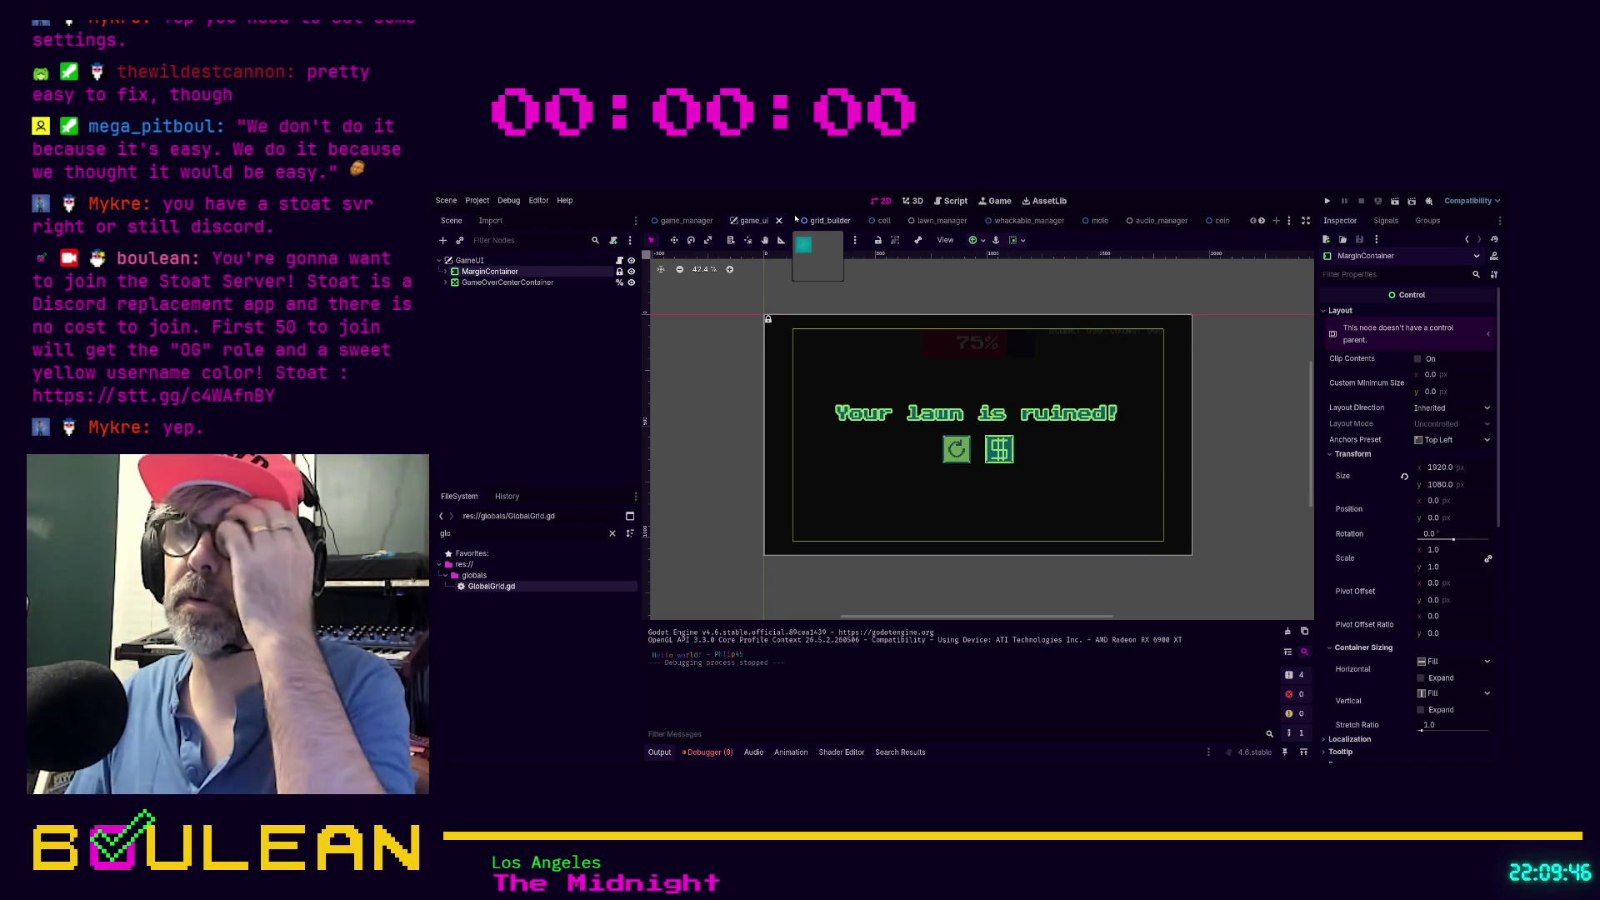
# In the game_manager scene, make the Shop layer visible to show its 3×3 BUY grid
pyautogui.click(694, 225)
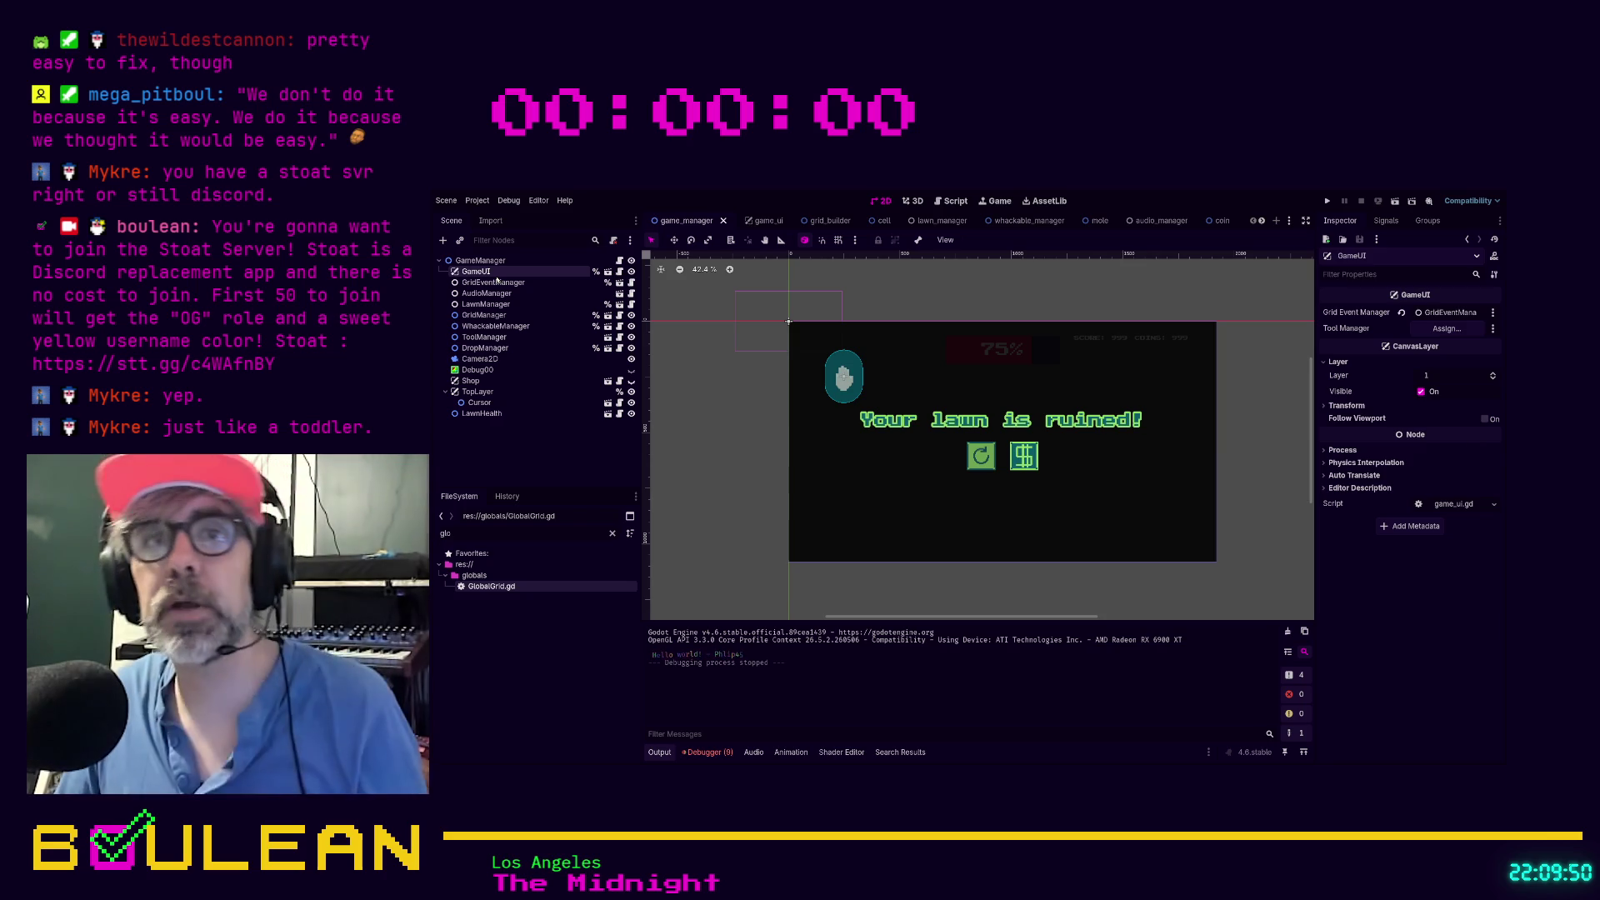
pyautogui.click(472, 380)
pyautogui.click(631, 382)
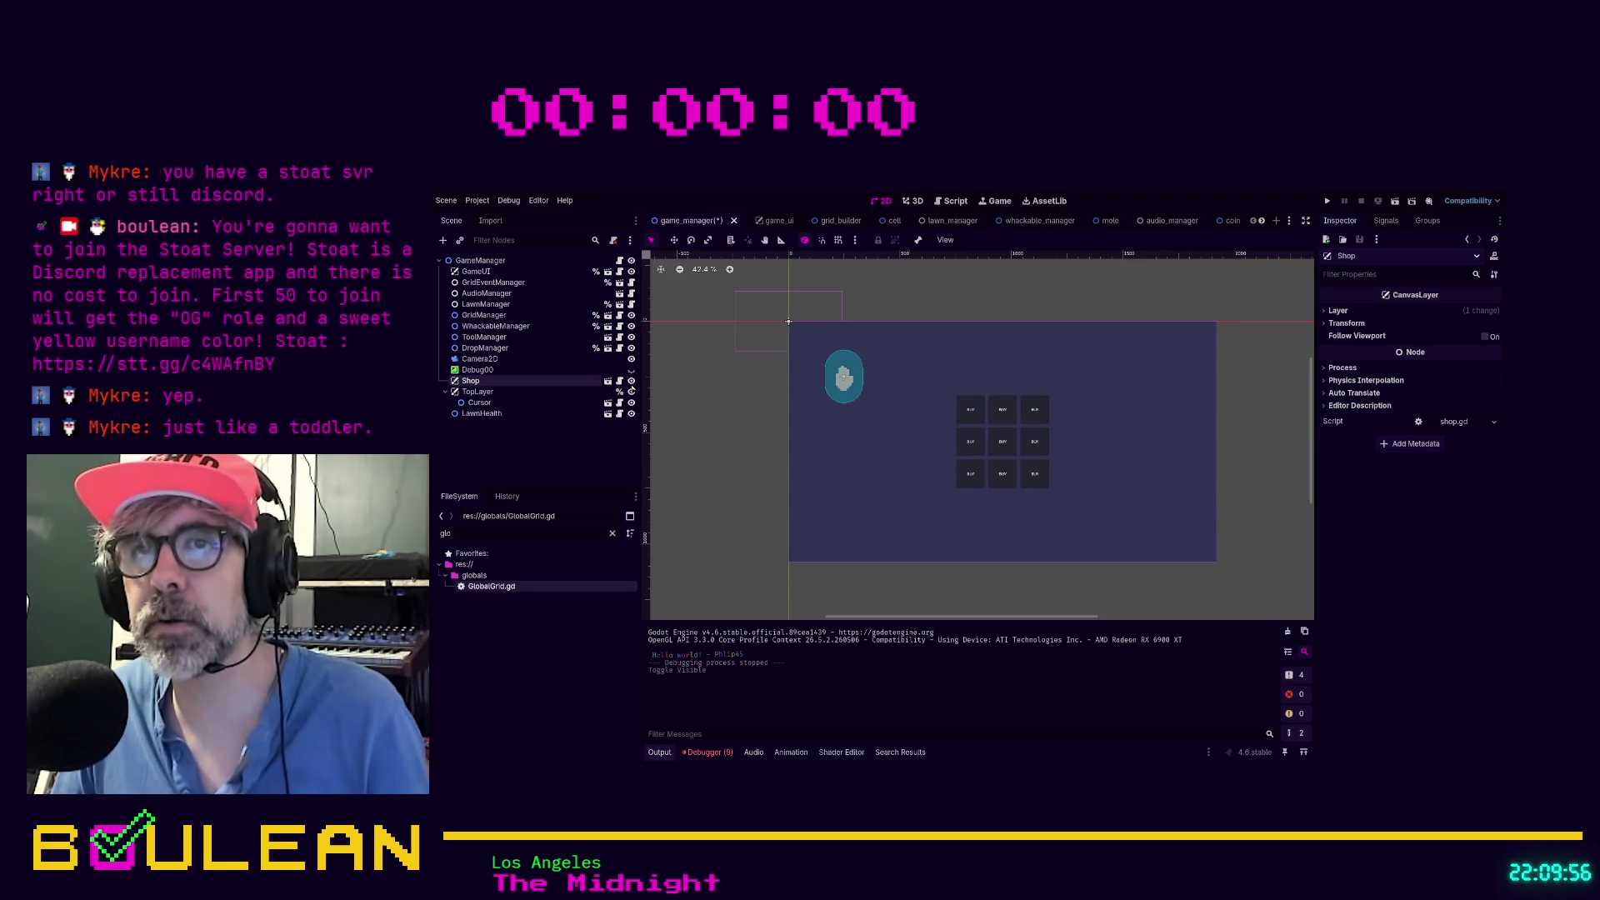
pyautogui.scroll(2, 981, 442)
pyautogui.scroll(4, 985, 444)
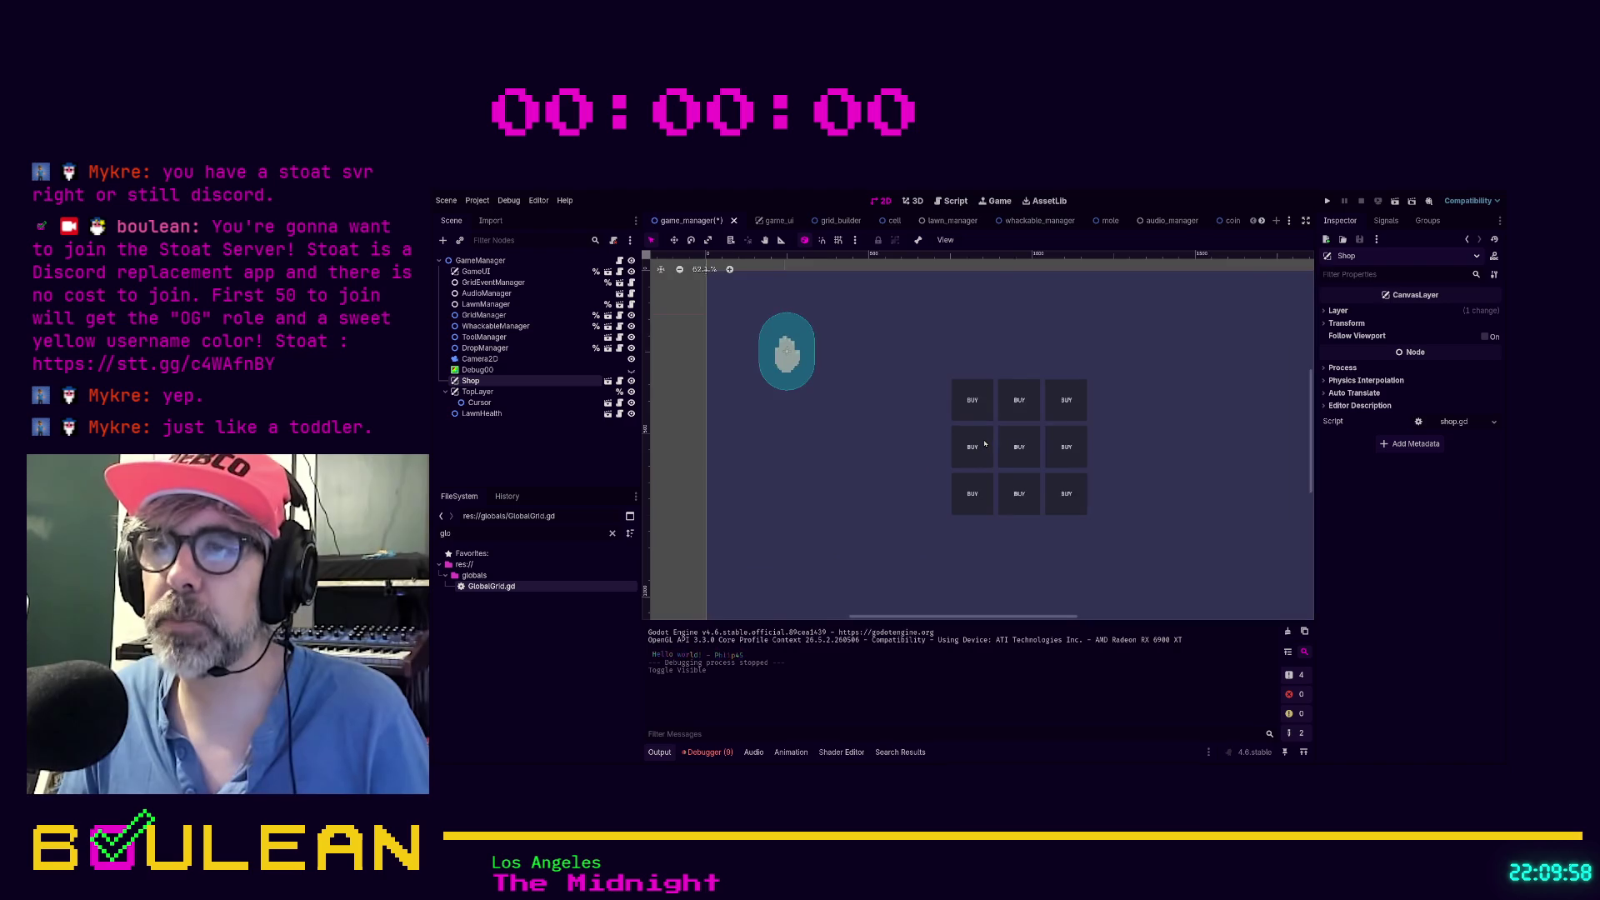
pyautogui.scroll(2, 985, 443)
pyautogui.scroll(-1, 1110, 439)
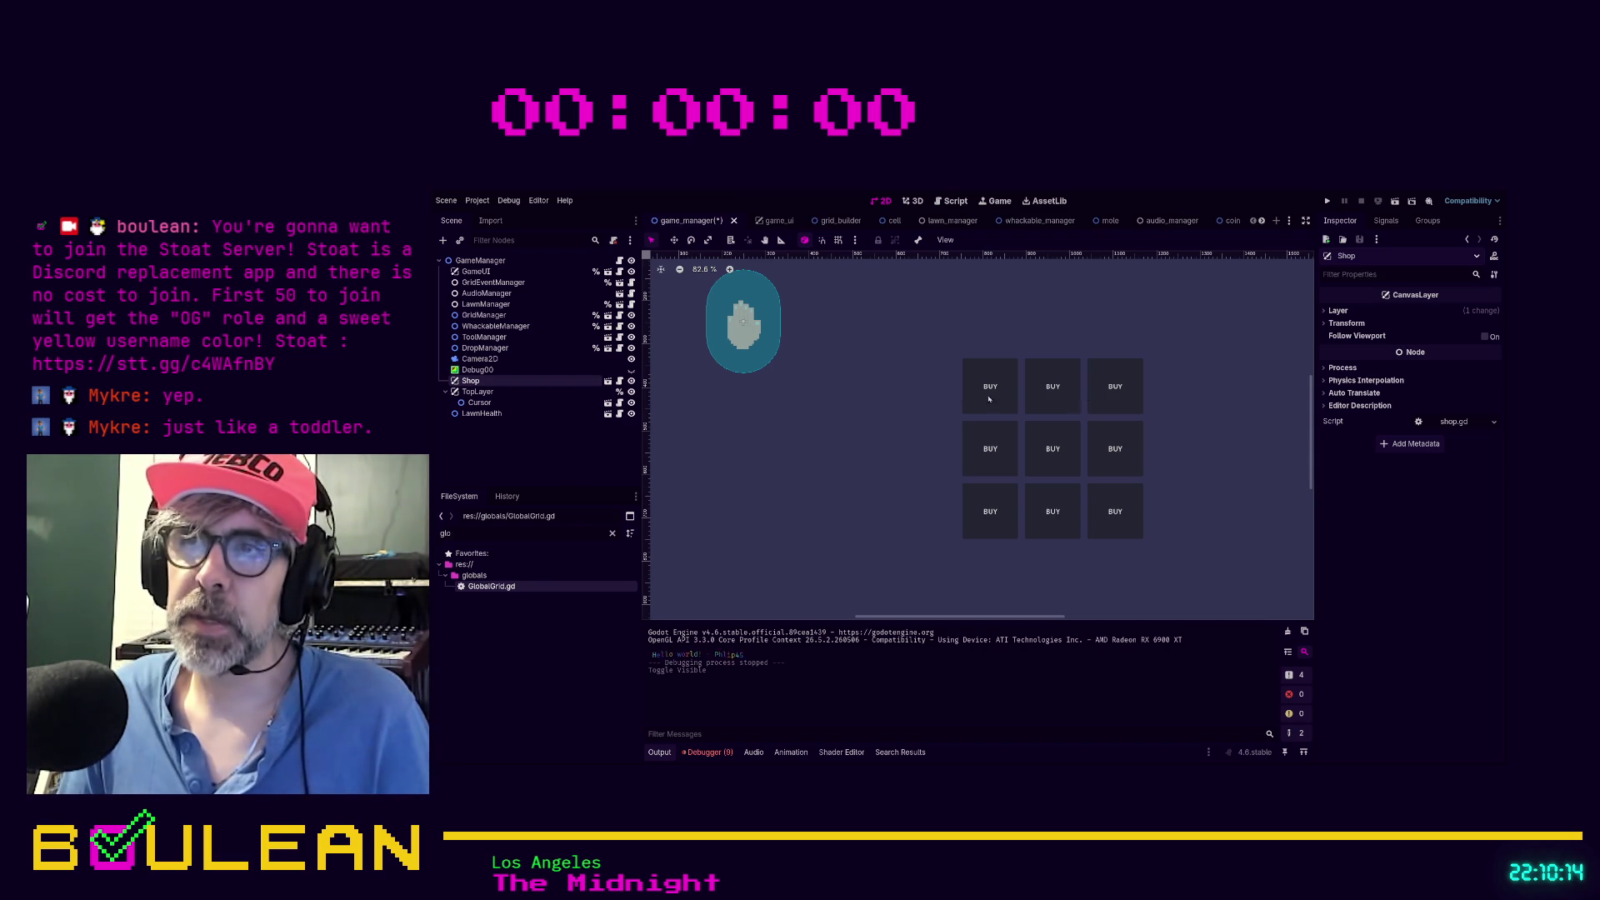
pyautogui.click(608, 380)
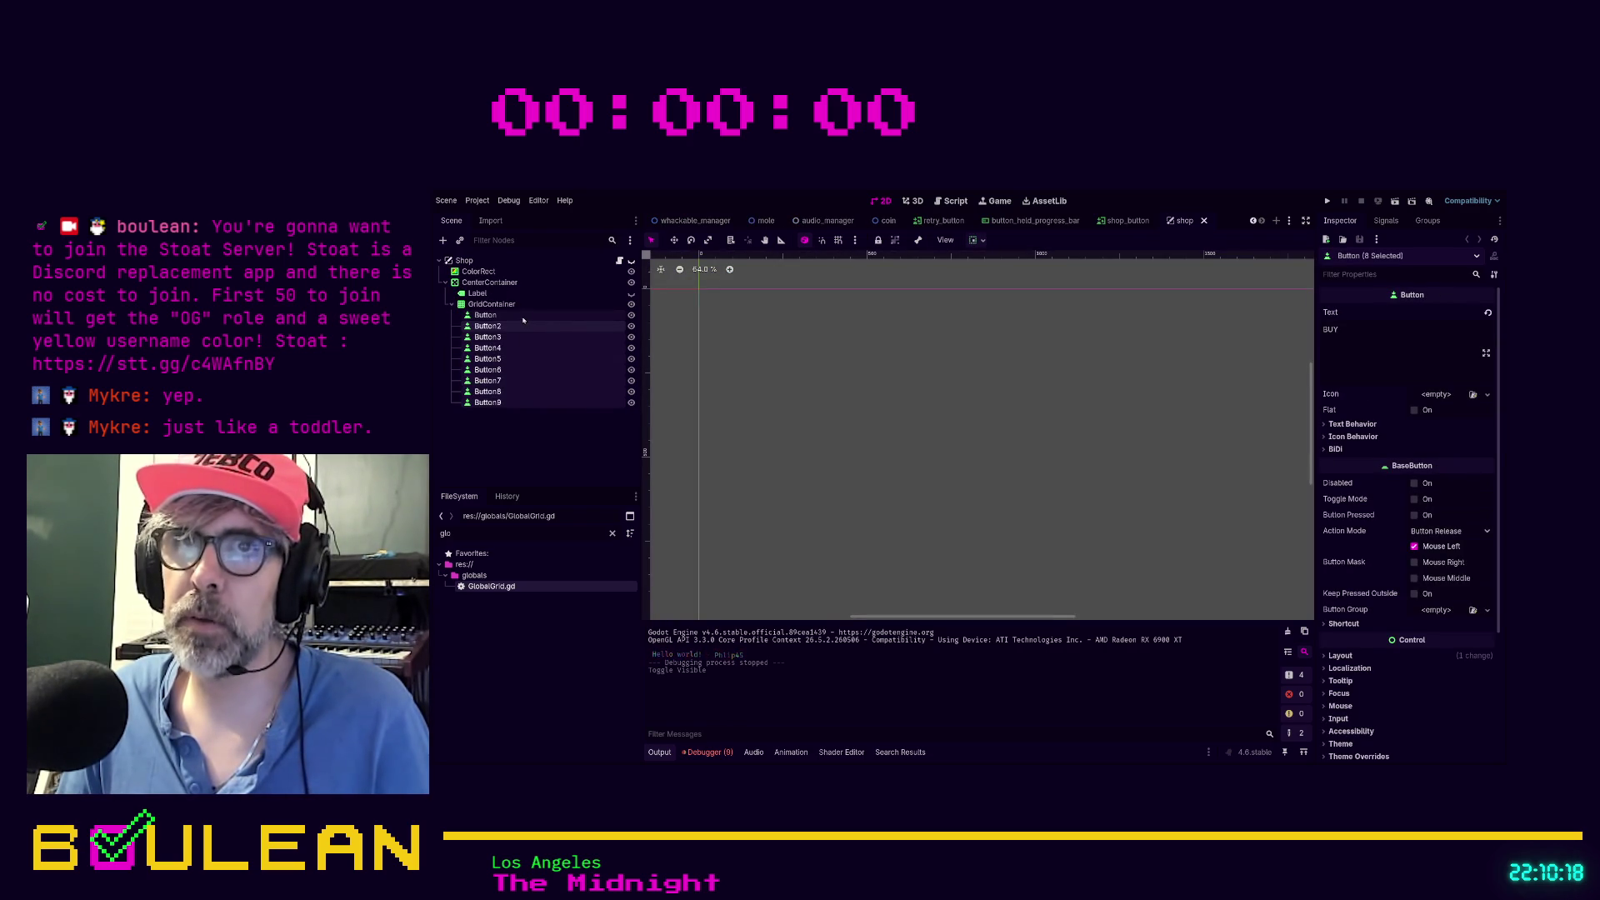
# Delete Button through Button9 from the shop GridContainer and filter files for 'button'
pyautogui.click(485, 315)
pyautogui.keyDown('shift'); pyautogui.click(498, 402); pyautogui.keyUp('shift')
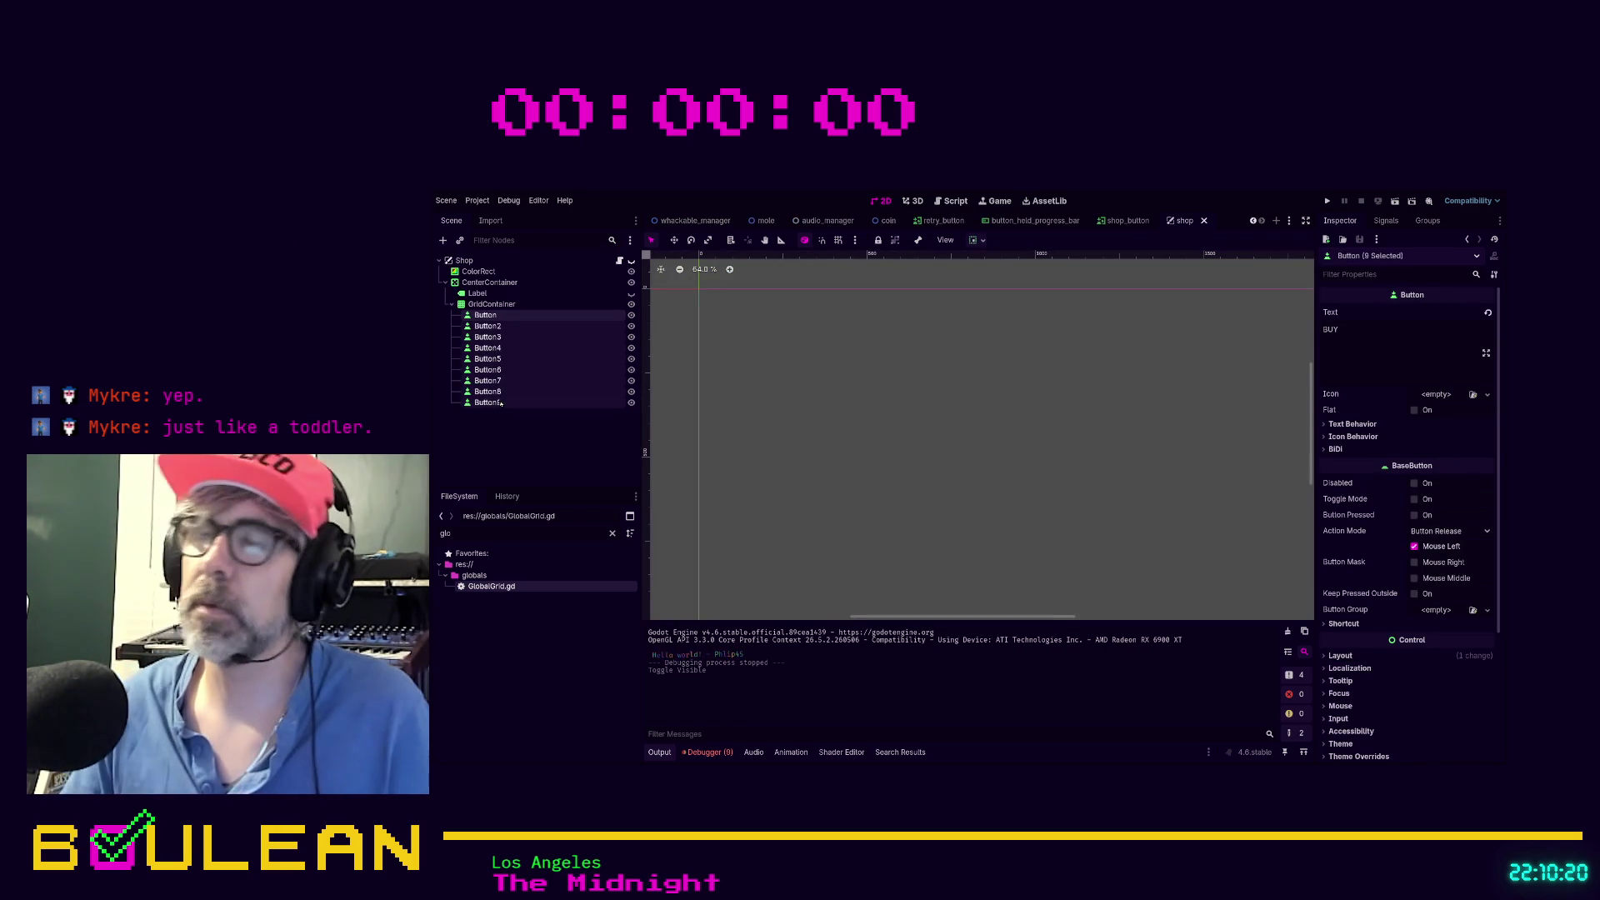
pyautogui.press('Delete')
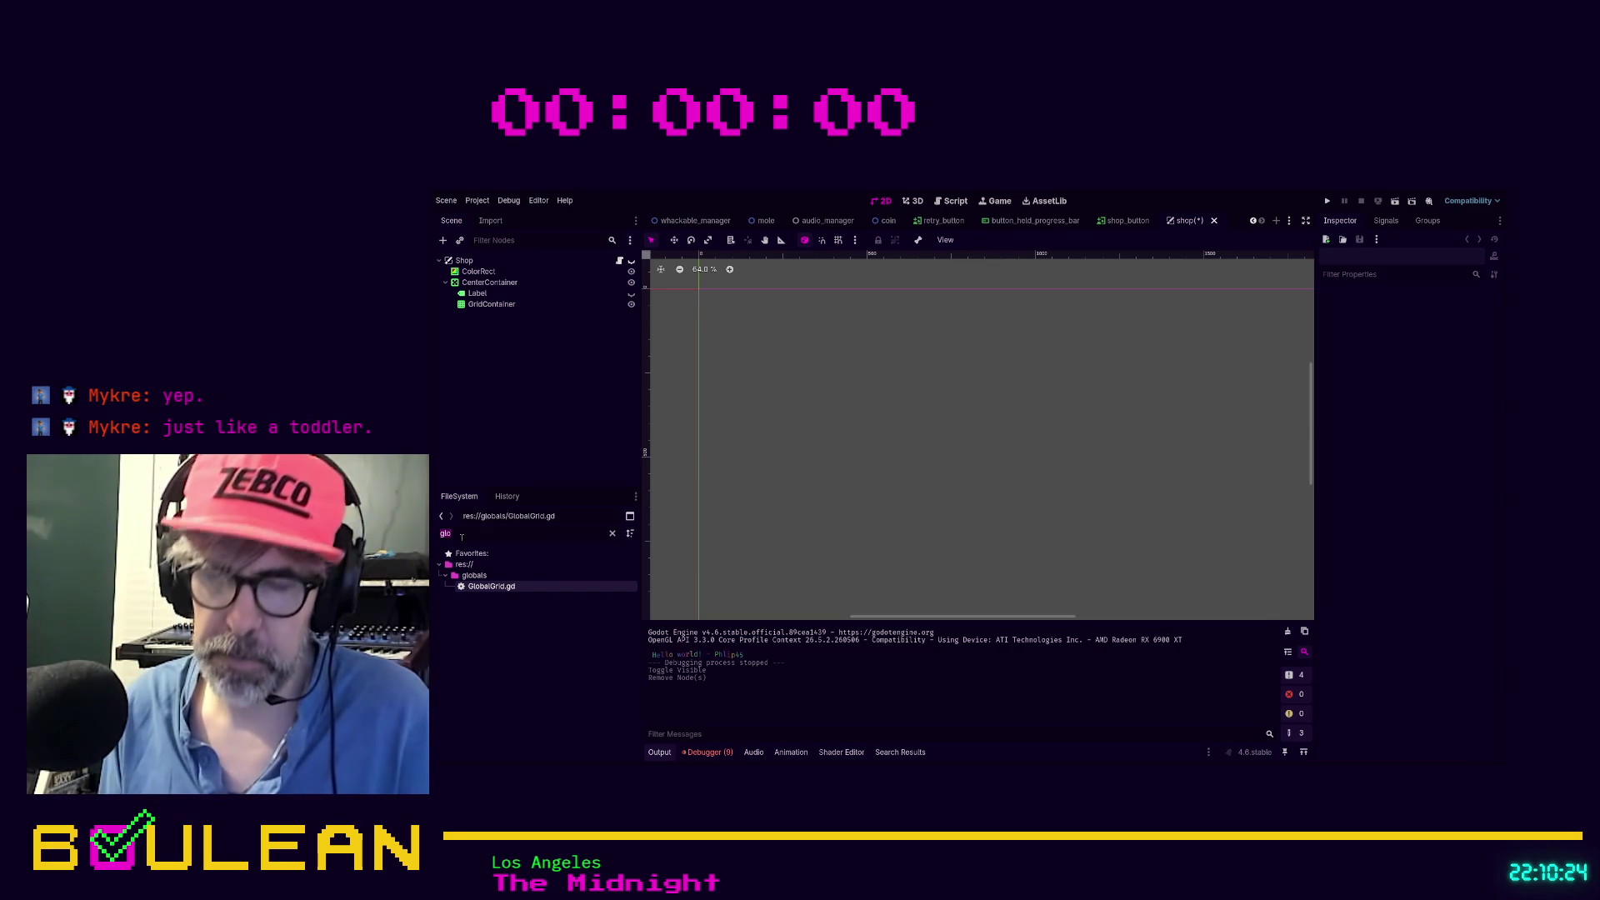
pyautogui.write('button')
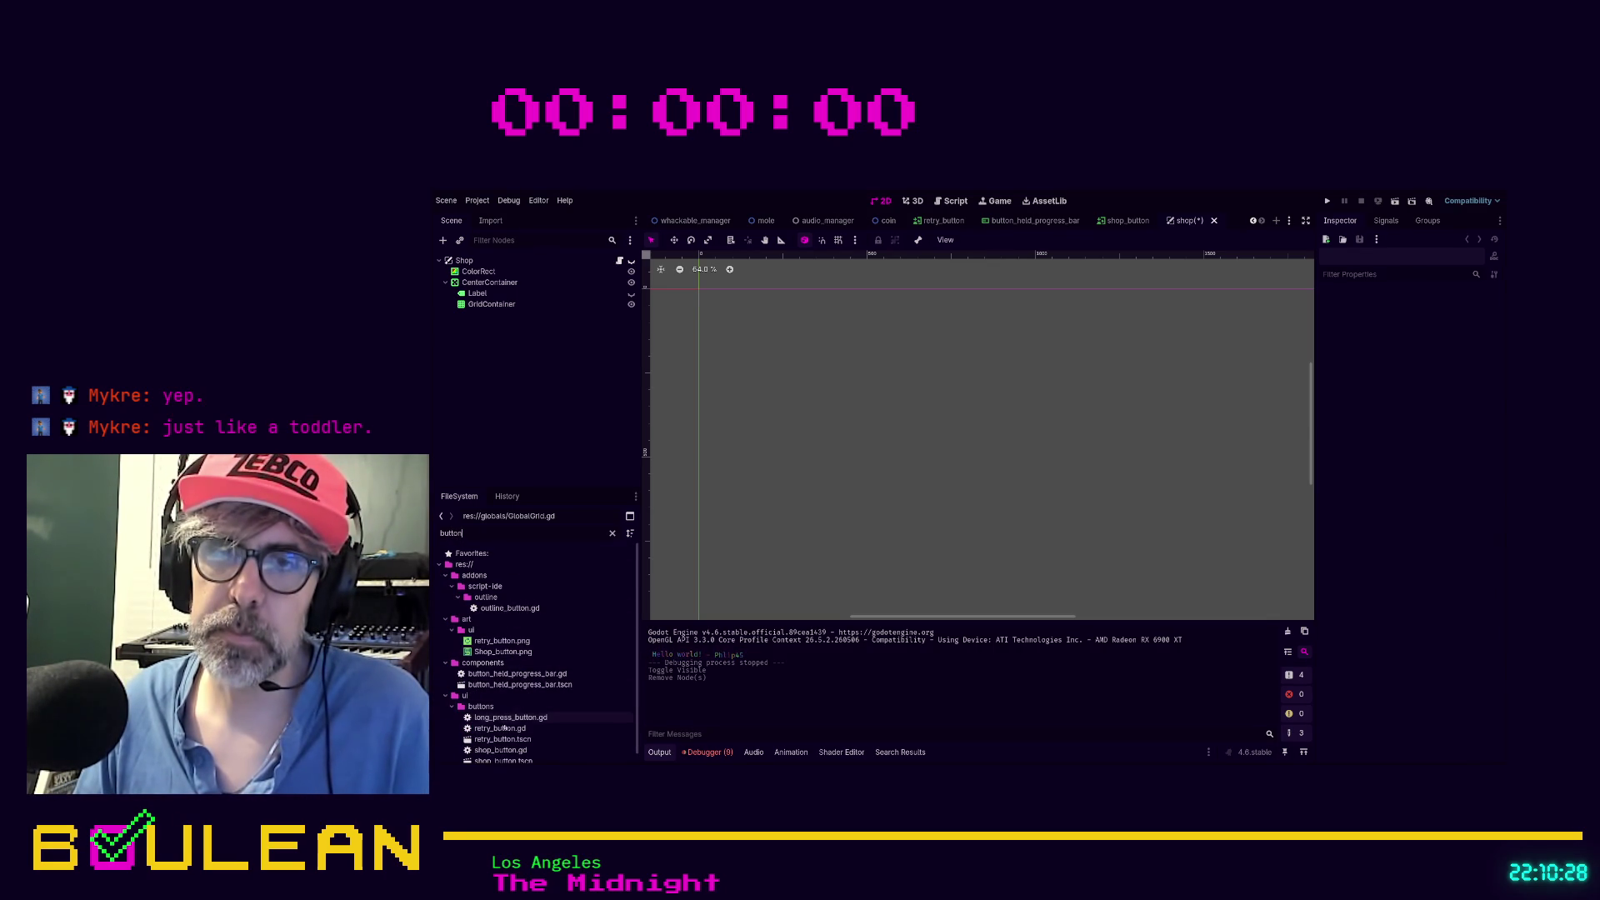
# Add a retry_button.tscn instance to GridContainer and duplicate the RetryButton
pyautogui.moveTo(493, 739)
pyautogui.mouseDown()
pyautogui.moveTo(515, 332)
pyautogui.moveTo(497, 305)
pyautogui.mouseUp()
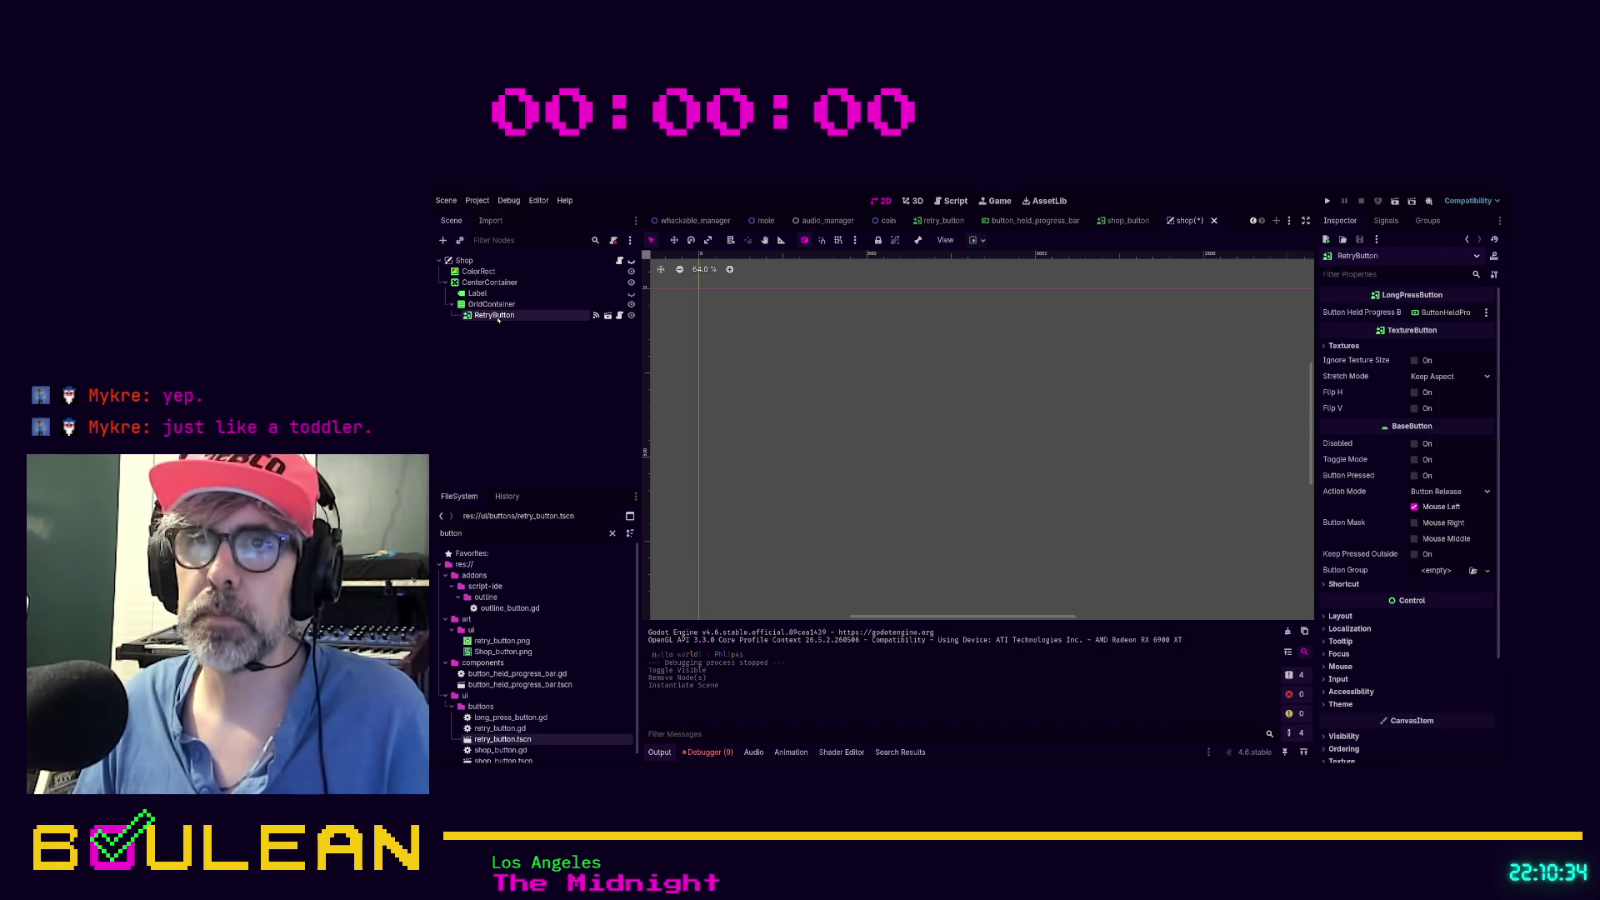
pyautogui.hotkey('ctrl', 'd')
pyautogui.hotkey('ctrl', 'd')
pyautogui.hotkey('ctrl', 'd')
pyautogui.scroll(-4, 1104, 460)
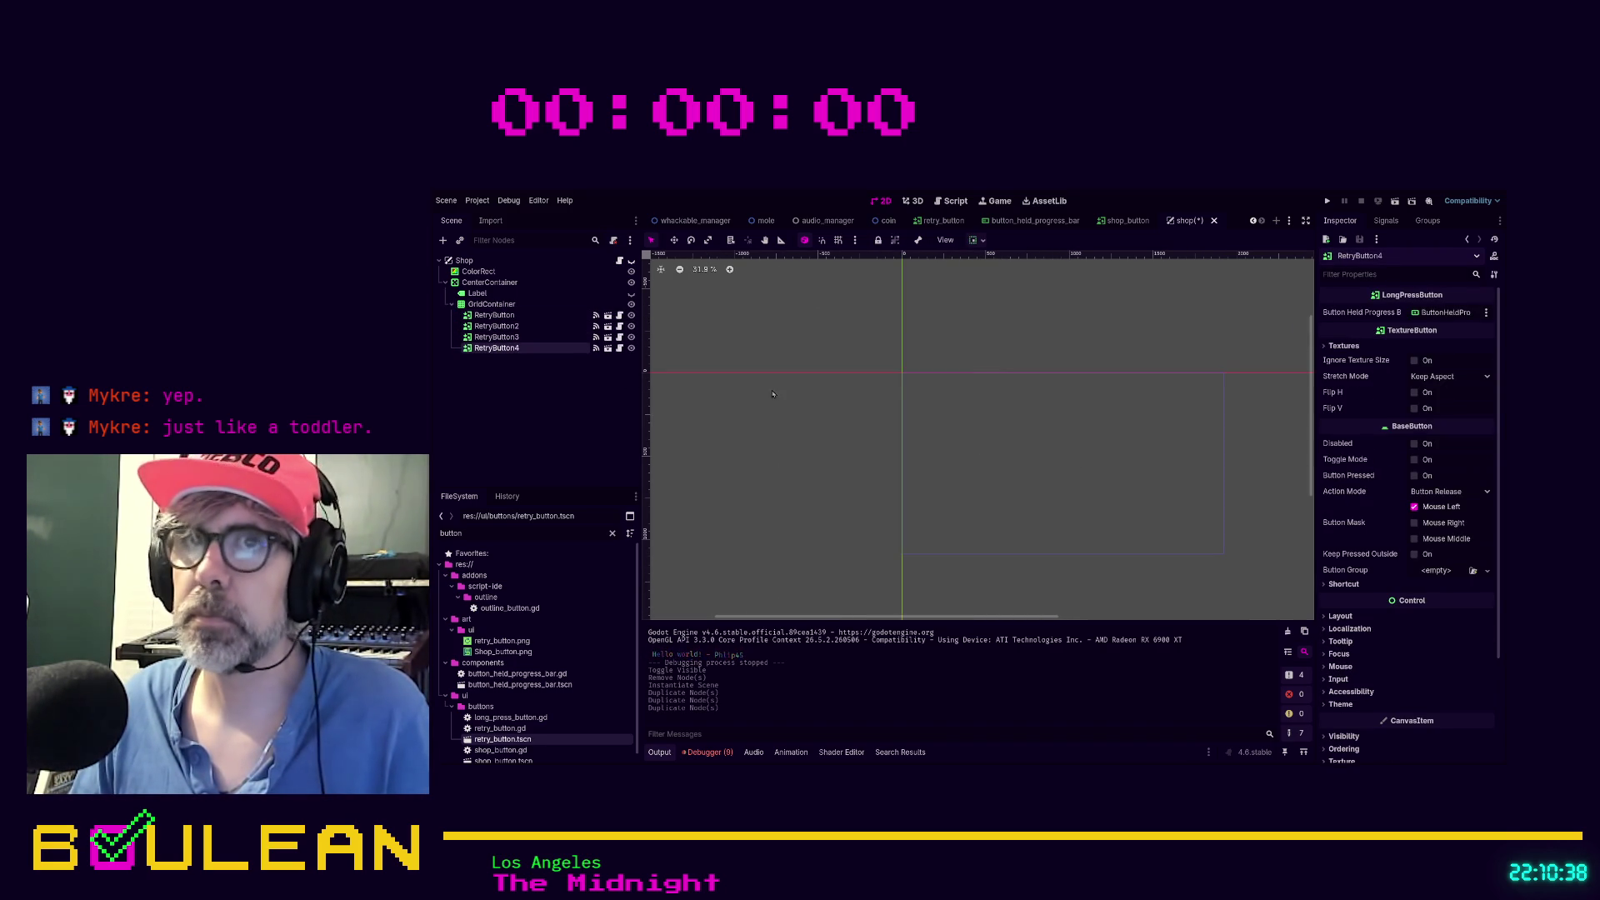
pyautogui.click(631, 295)
pyautogui.click(631, 295)
# Check the retry_button scene, return to the shop scene, and make its contents visible
pyautogui.click(491, 315)
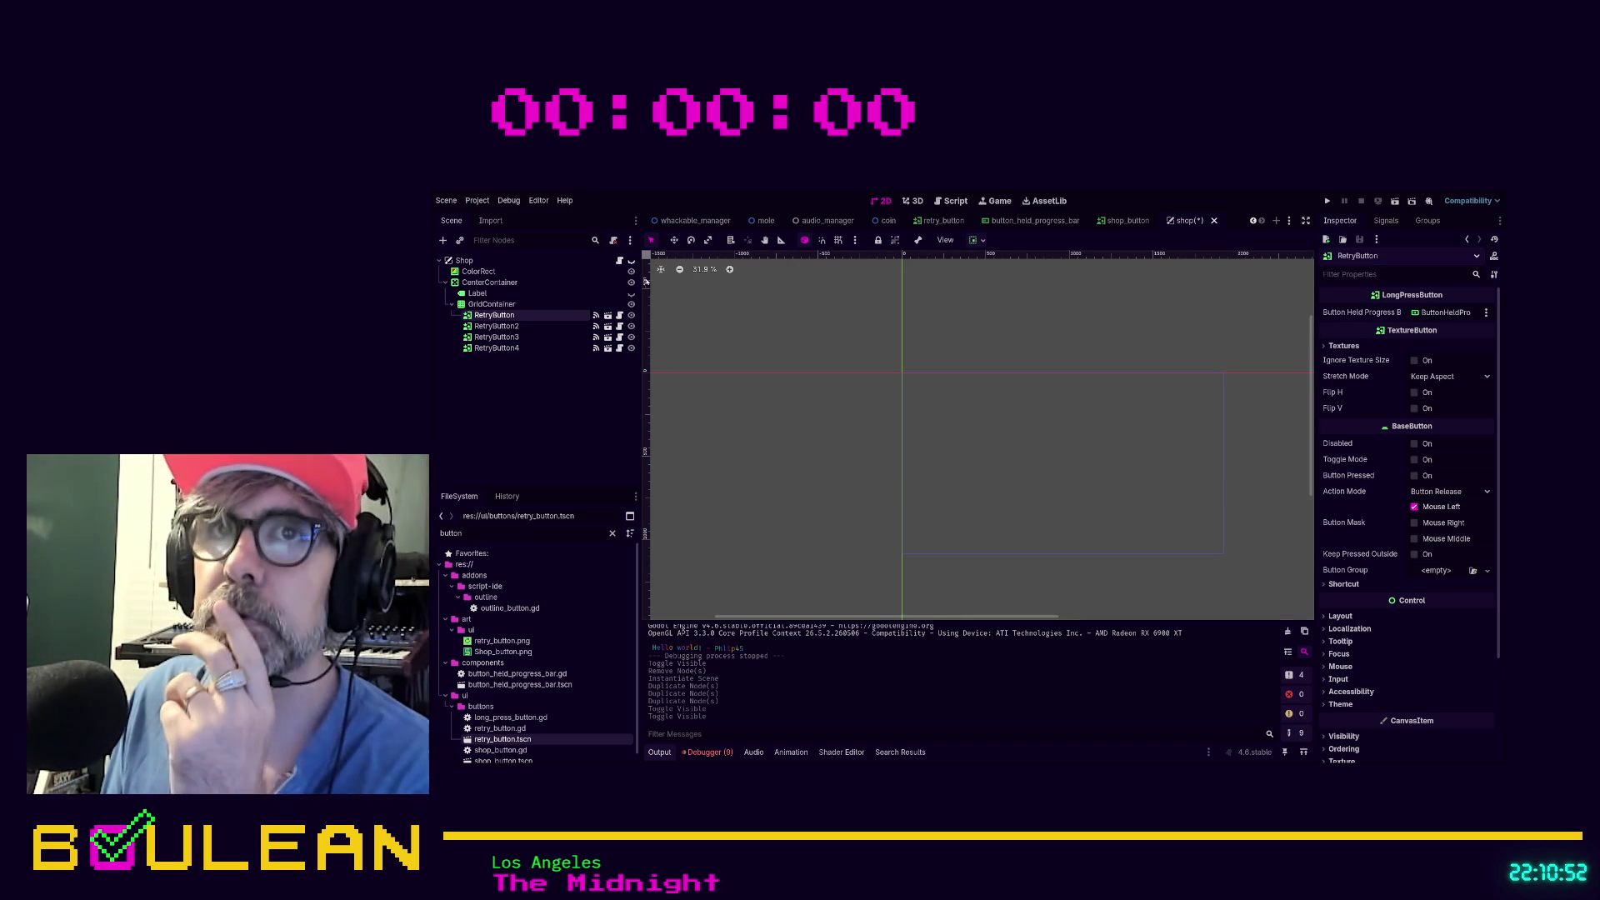
pyautogui.click(607, 315)
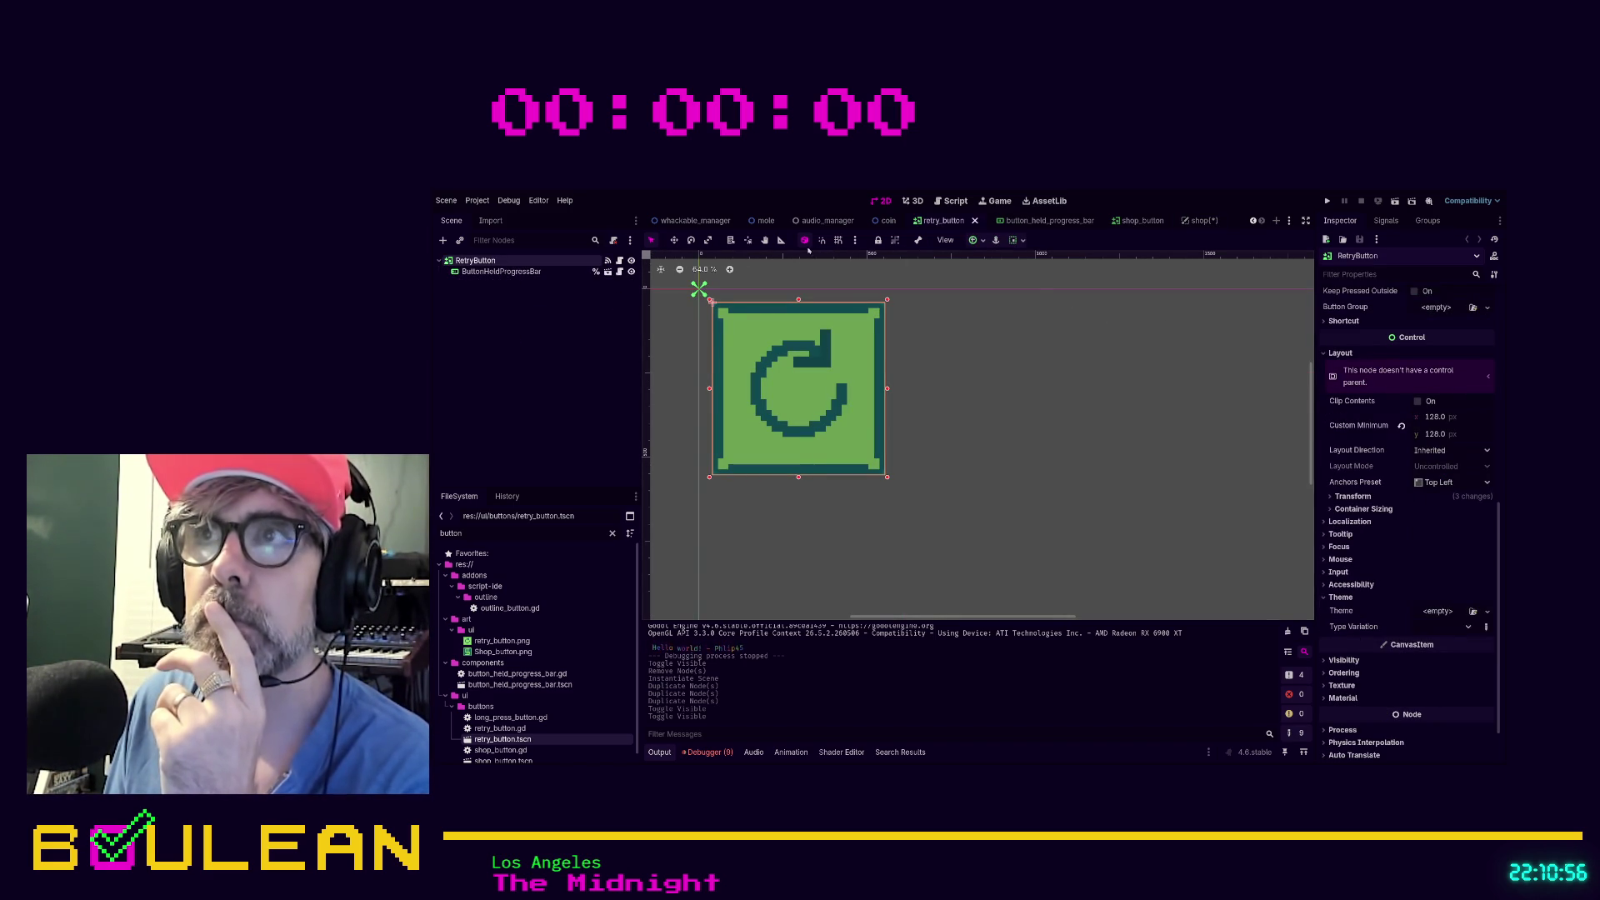
pyautogui.click(1192, 222)
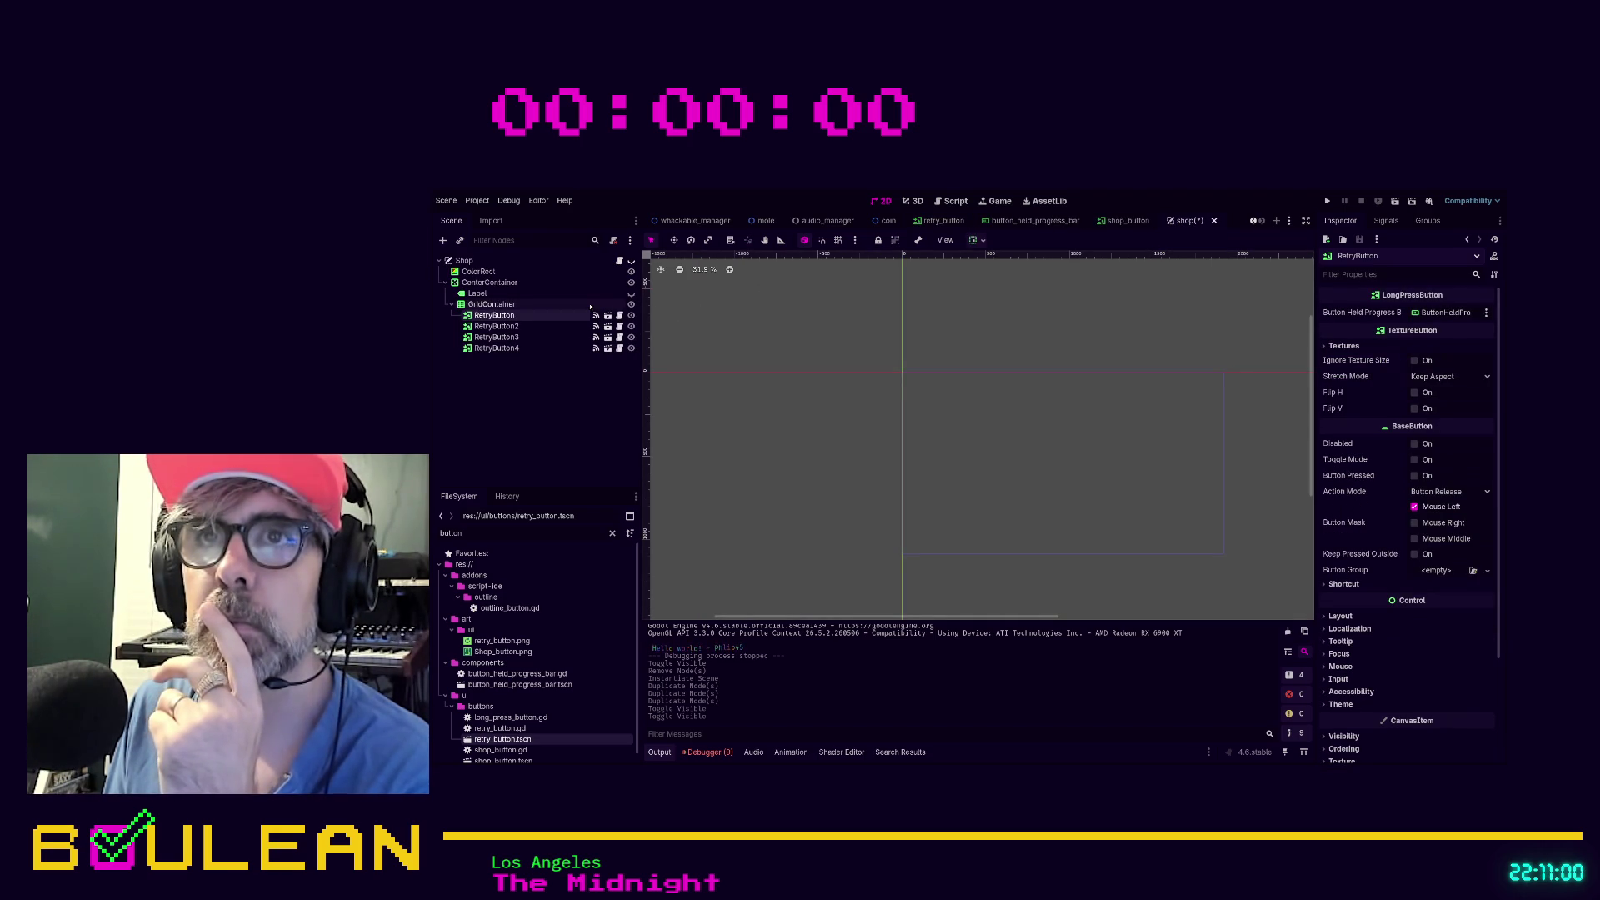
pyautogui.click(630, 261)
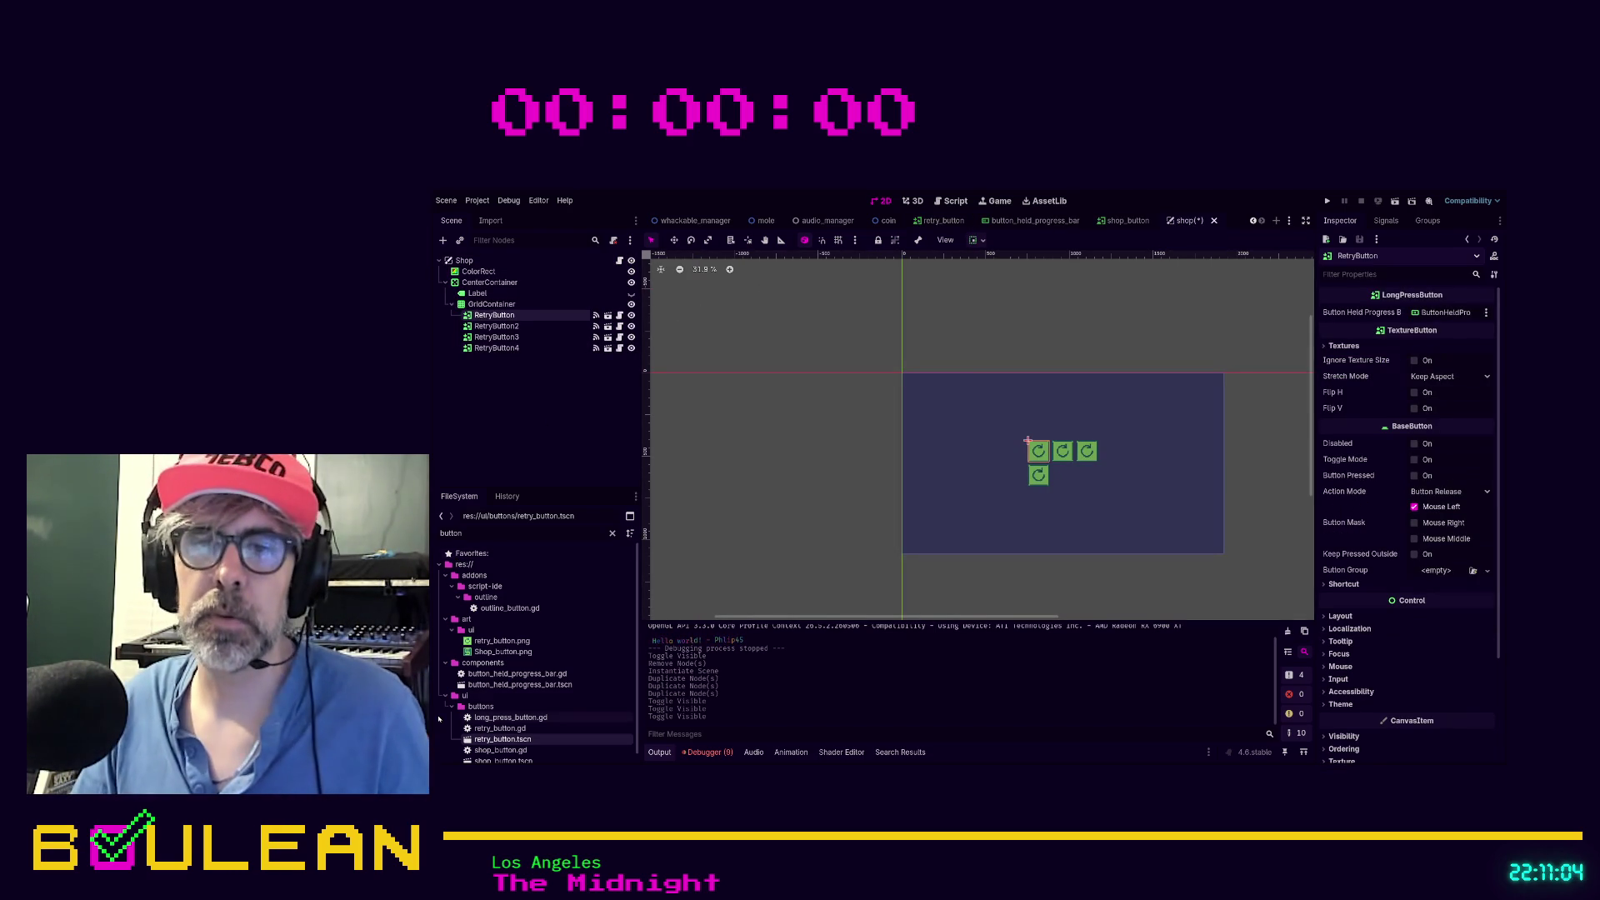
pyautogui.click(489, 761)
# Add a shop_button.tscn instance under the first RetryButton and duplicate it, undoing a misplaced copy
pyautogui.moveTo(494, 761); pyautogui.dragTo(496, 344)
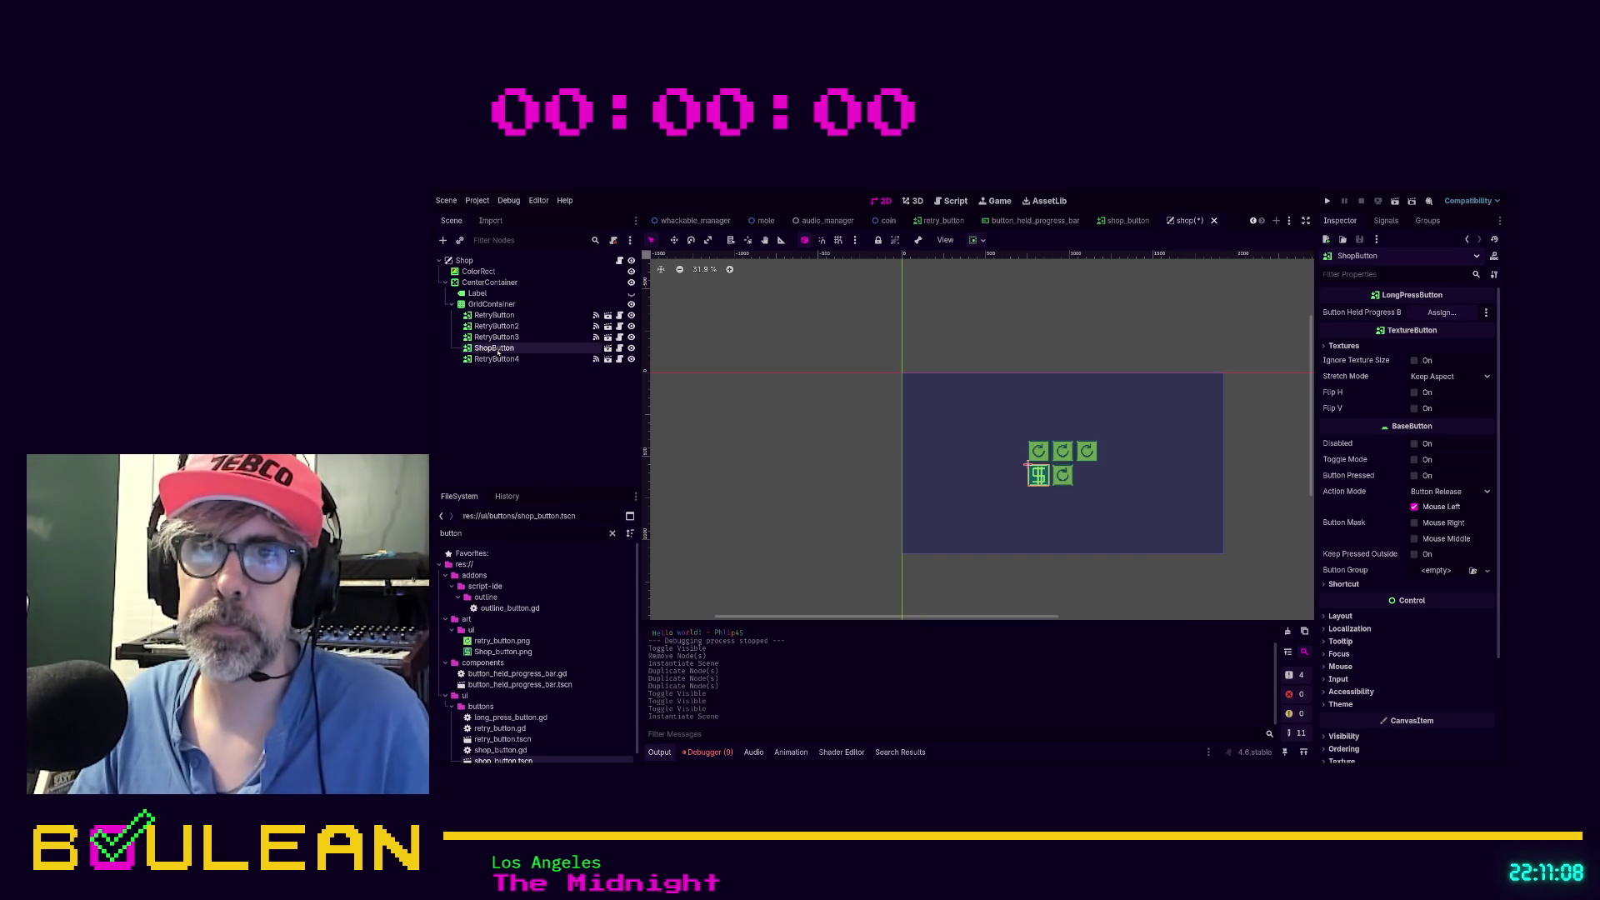
pyautogui.moveTo(498, 352)
pyautogui.mouseDown()
pyautogui.moveTo(497, 323)
pyautogui.moveTo(504, 381)
pyautogui.moveTo(479, 397)
pyautogui.mouseUp()
pyautogui.hotkey('ctrl', 'd')
pyautogui.hotkey('ctrl', 'd')
pyautogui.hotkey('ctrl', 'd')
pyautogui.hotkey('ctrl', 'z')
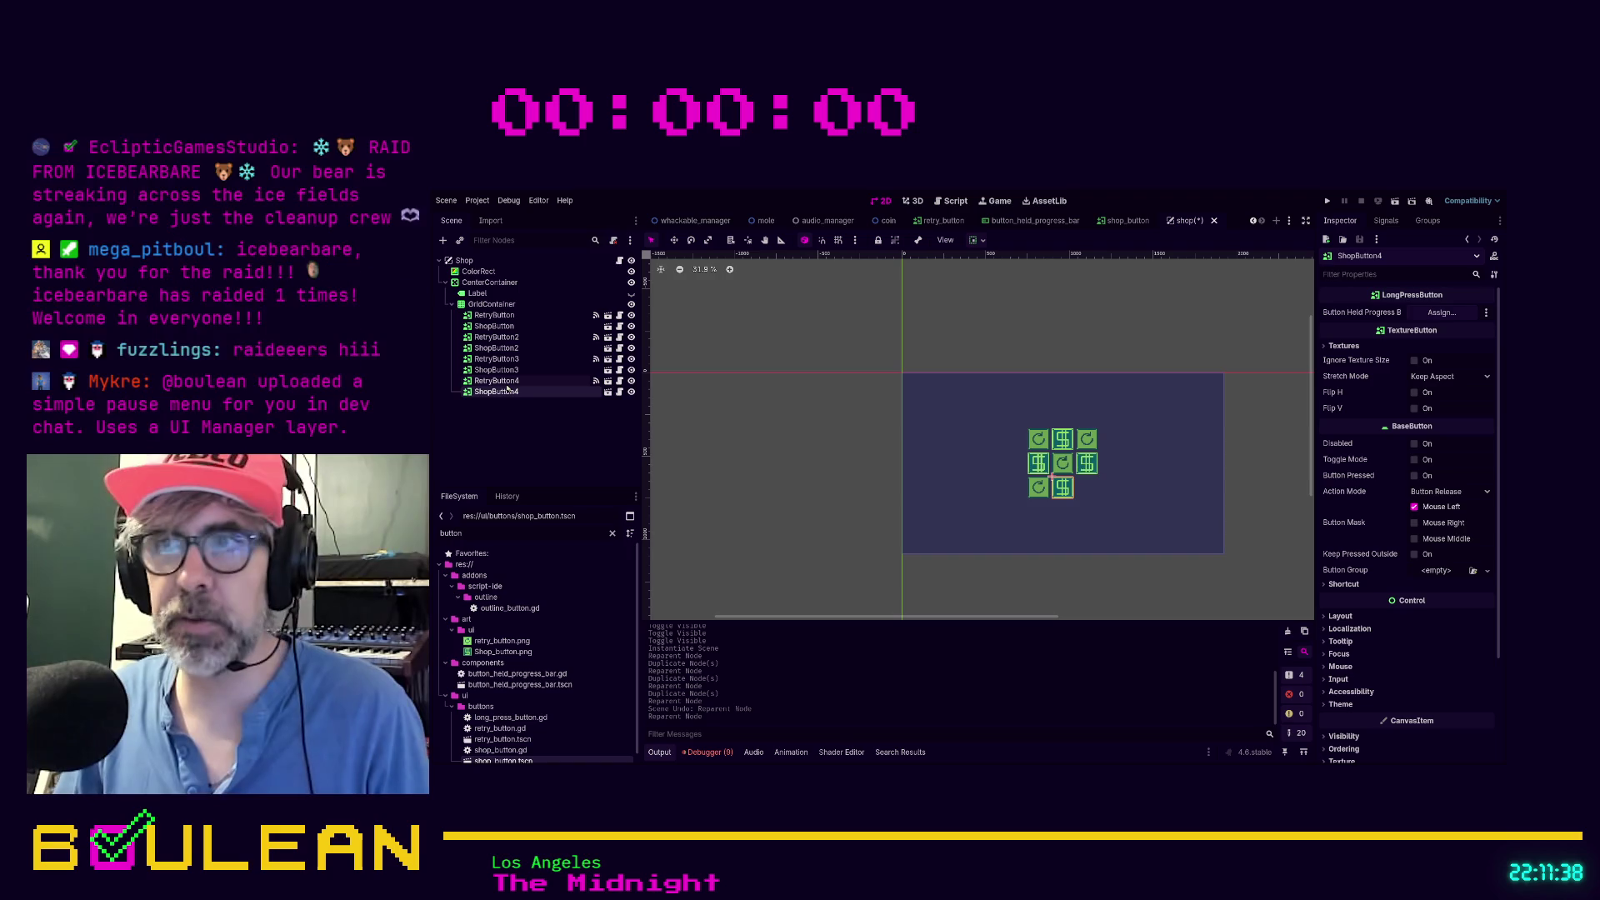
# Duplicate RetryButton4 into a fifth retry button and place ShopButton4 between the last two
pyautogui.click(500, 381)
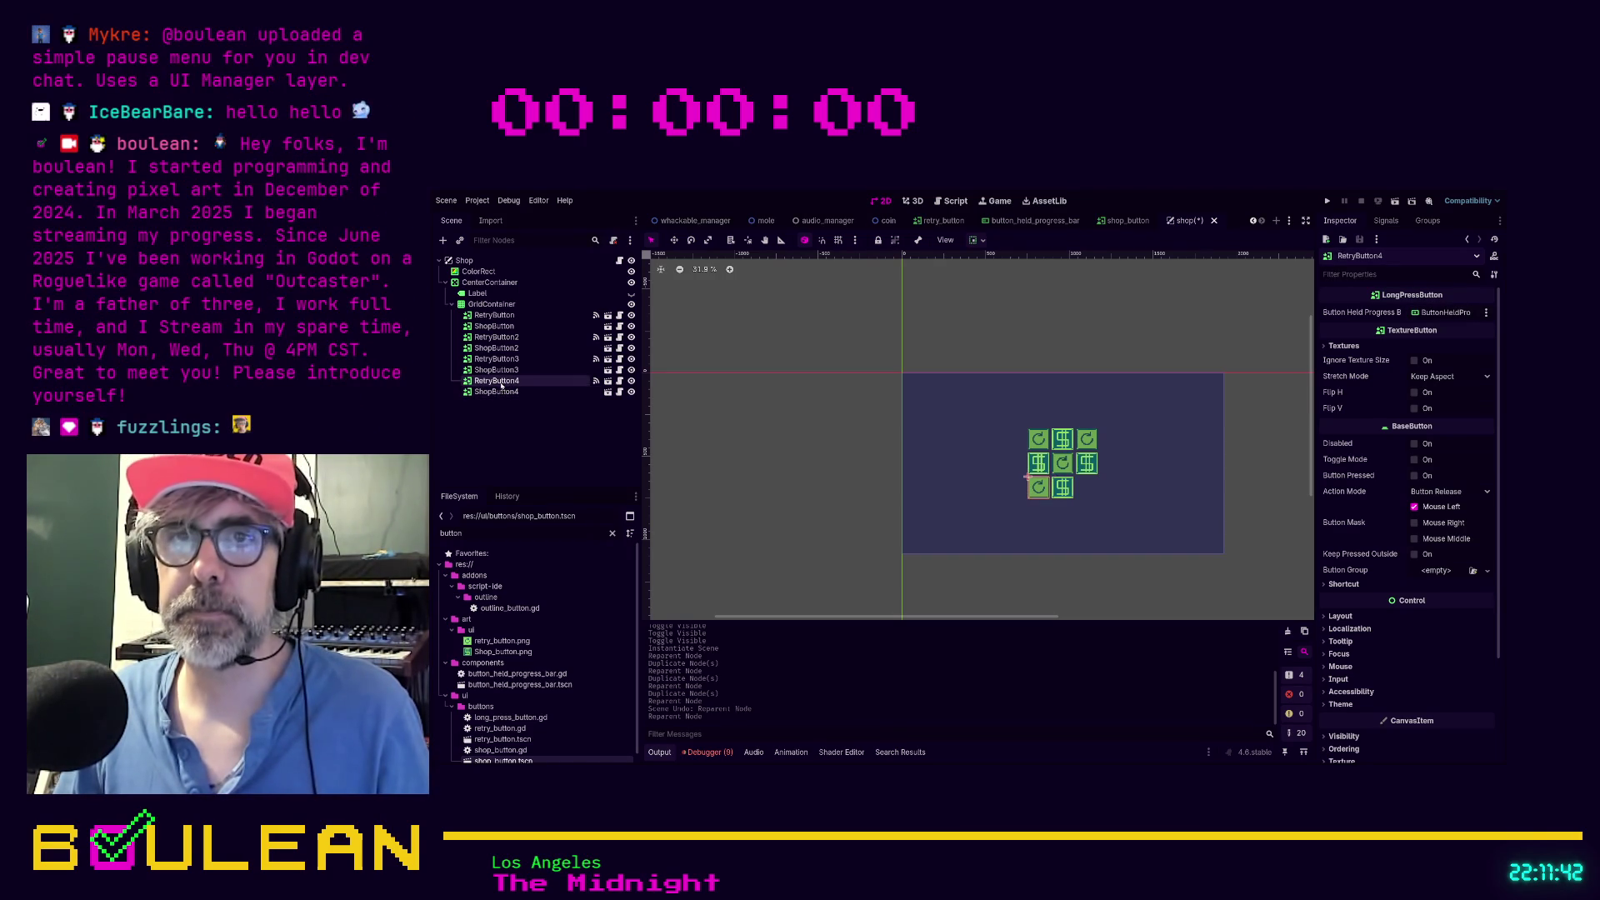
pyautogui.hotkey('ctrl', 'd')
pyautogui.moveTo(496, 403); pyautogui.dragTo(493, 391)
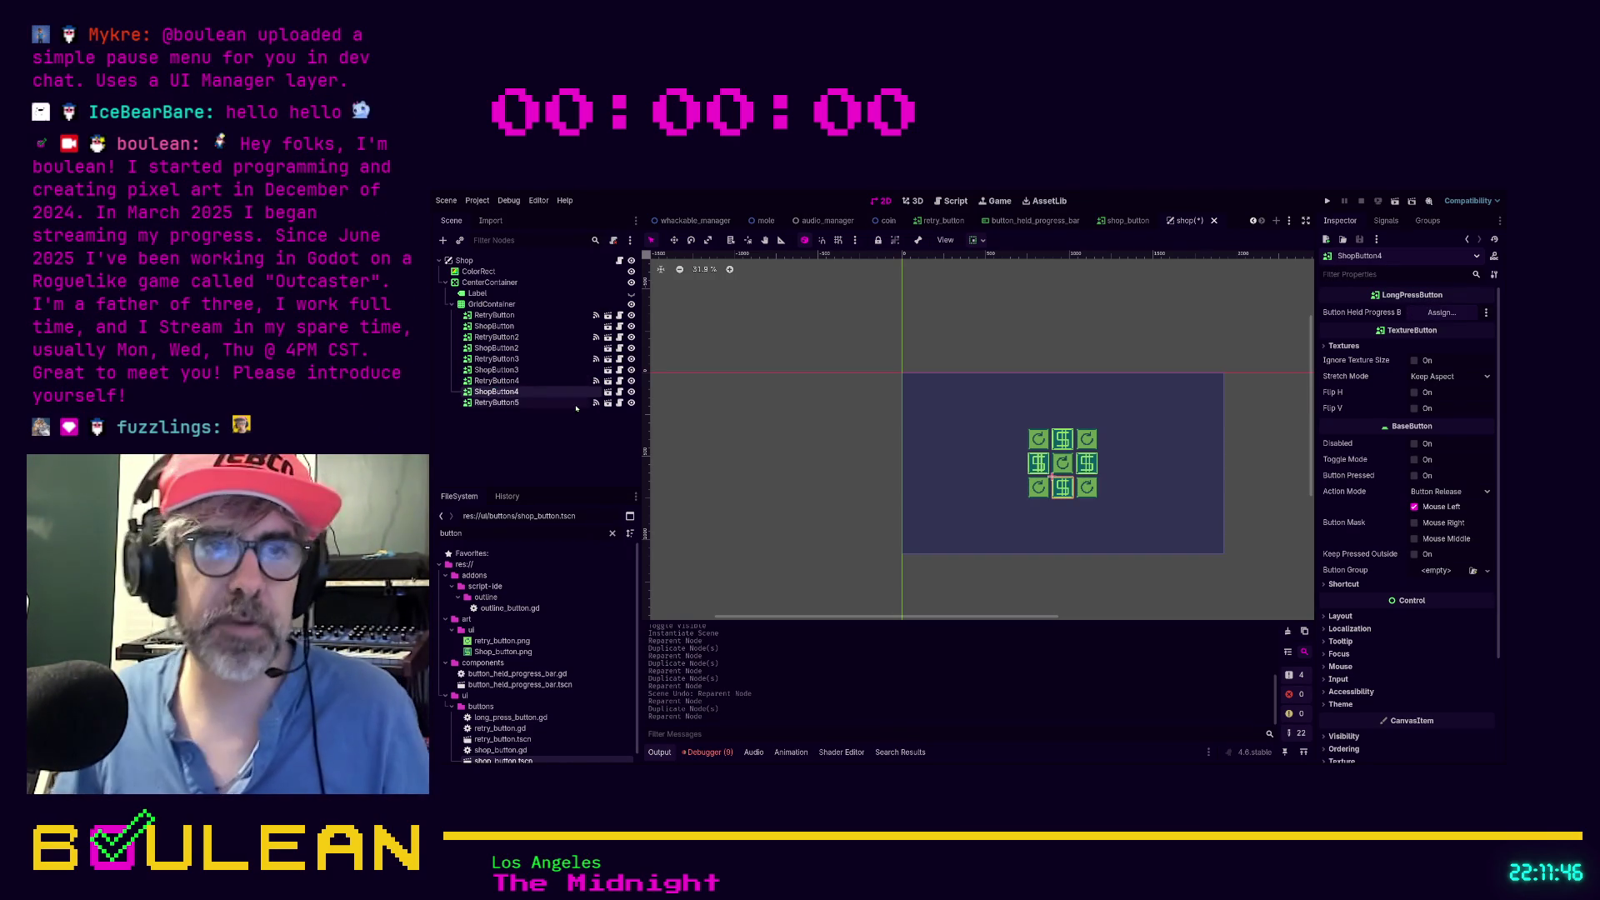
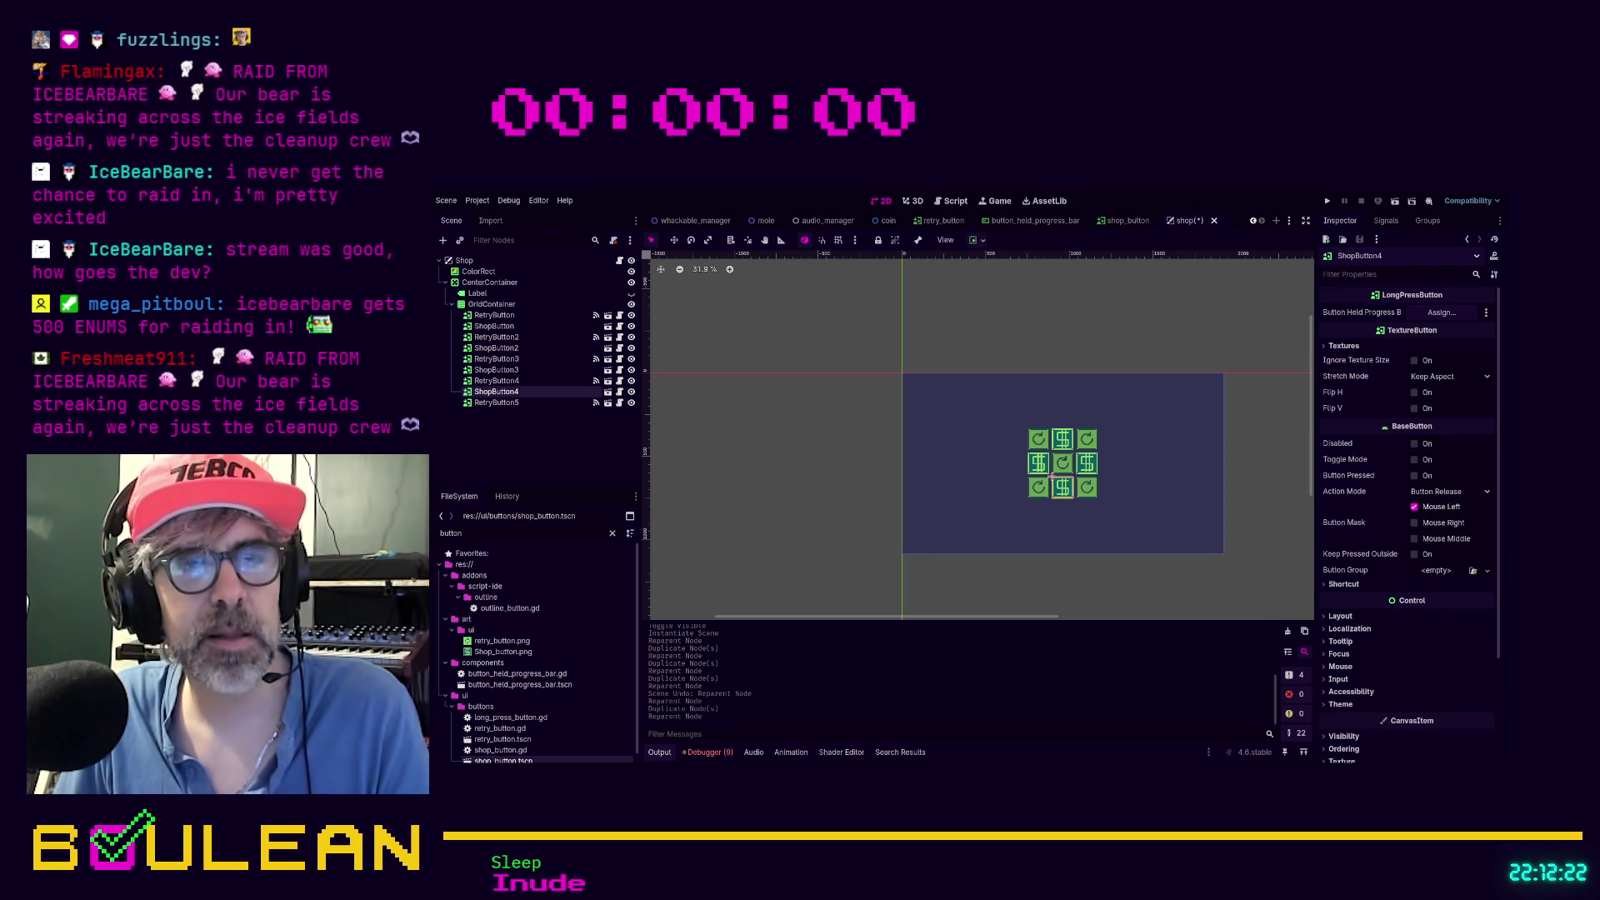
# Hide the Shop root and everything under it in the Shop scene
pyautogui.click(830, 486)
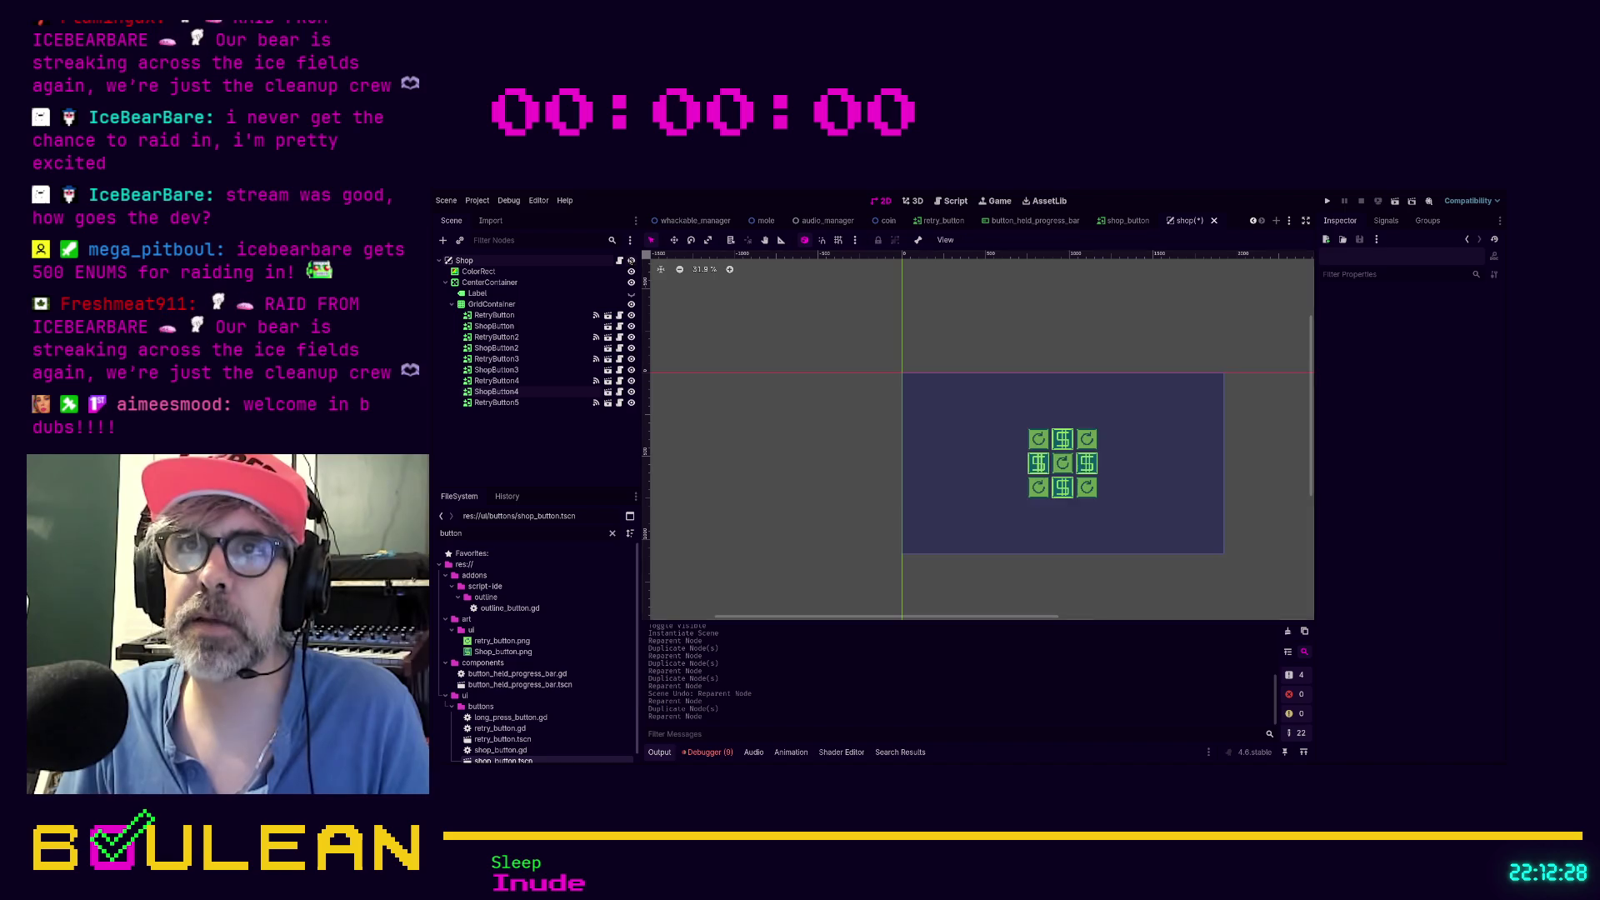
pyautogui.click(631, 260)
pyautogui.click(630, 260)
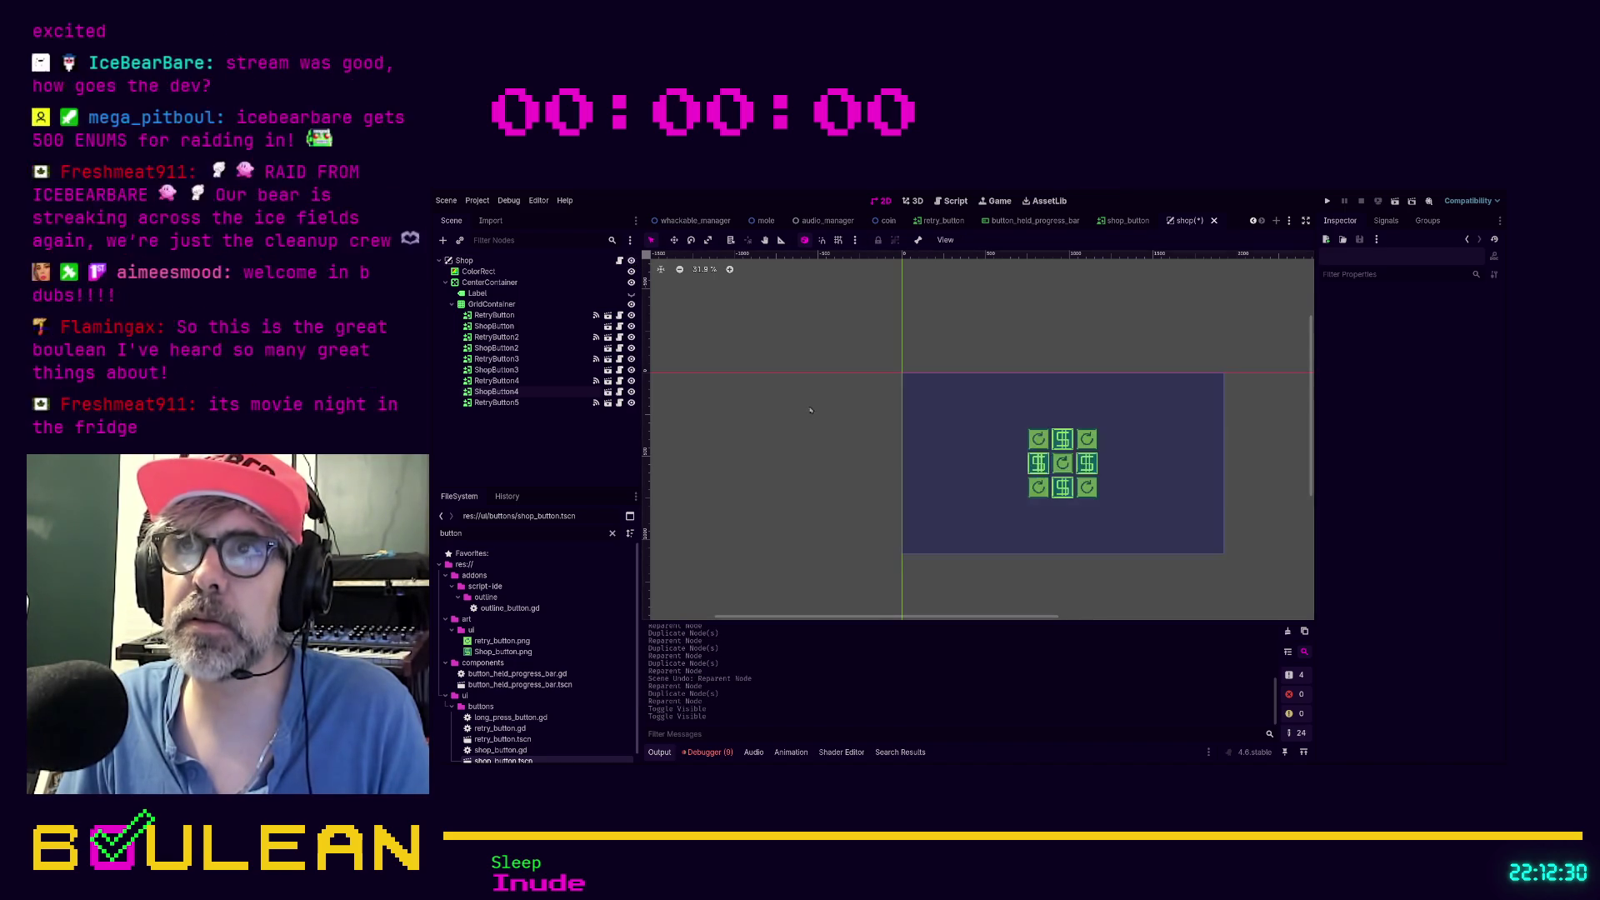
pyautogui.hotkey('ctrl', 'z')
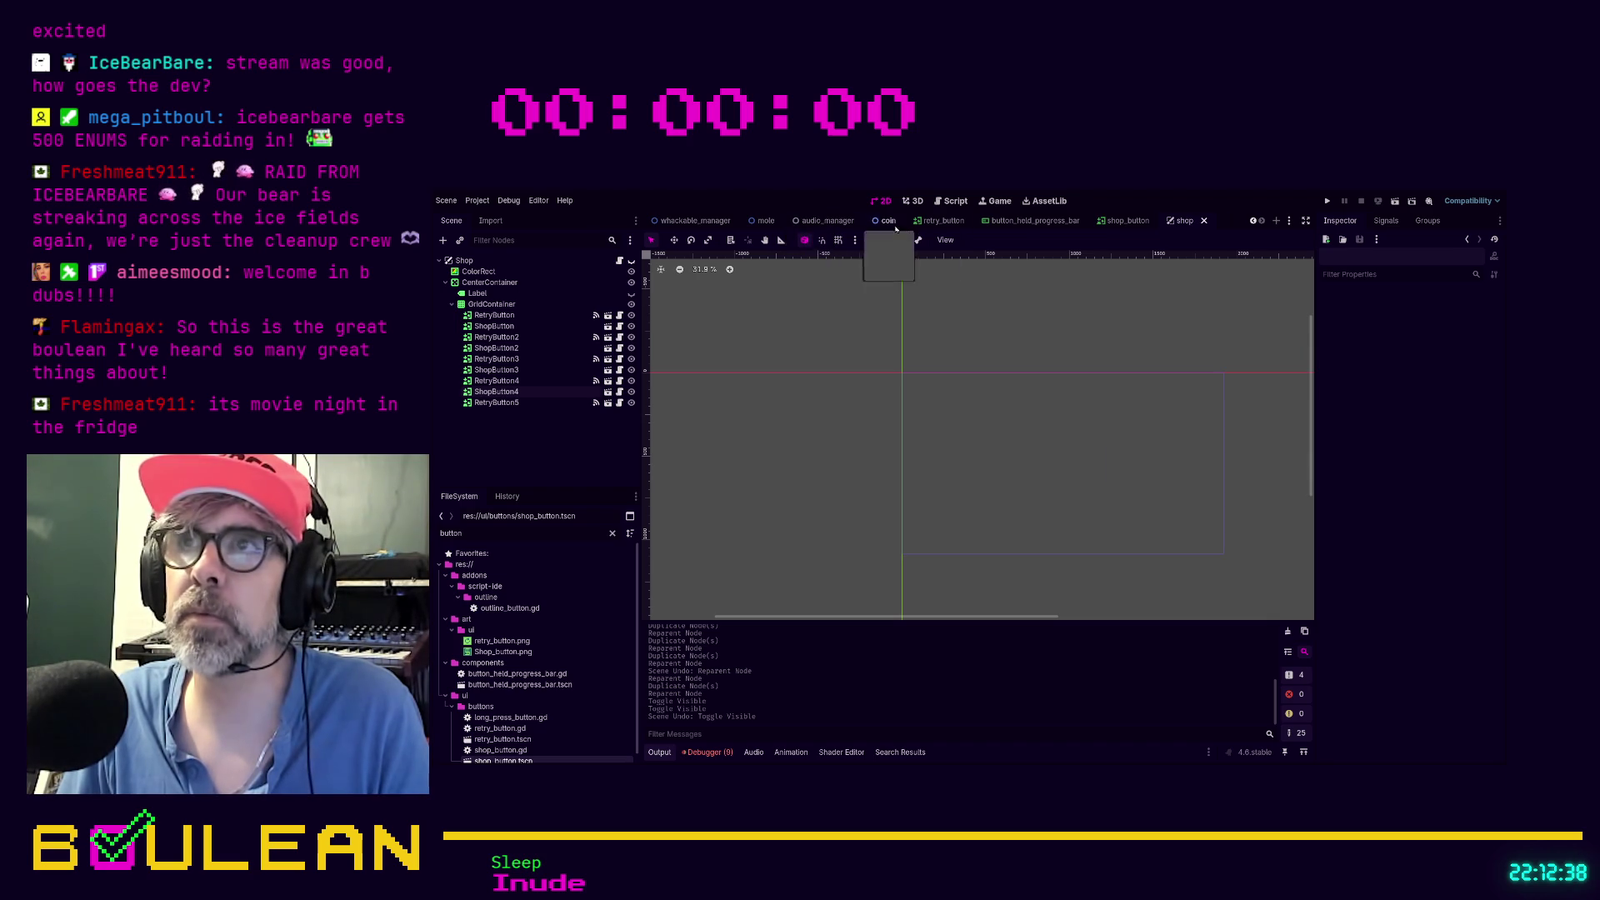
# Scroll the scene tabs back and switch to the game_manager scene
pyautogui.scroll(-3, 853, 295)
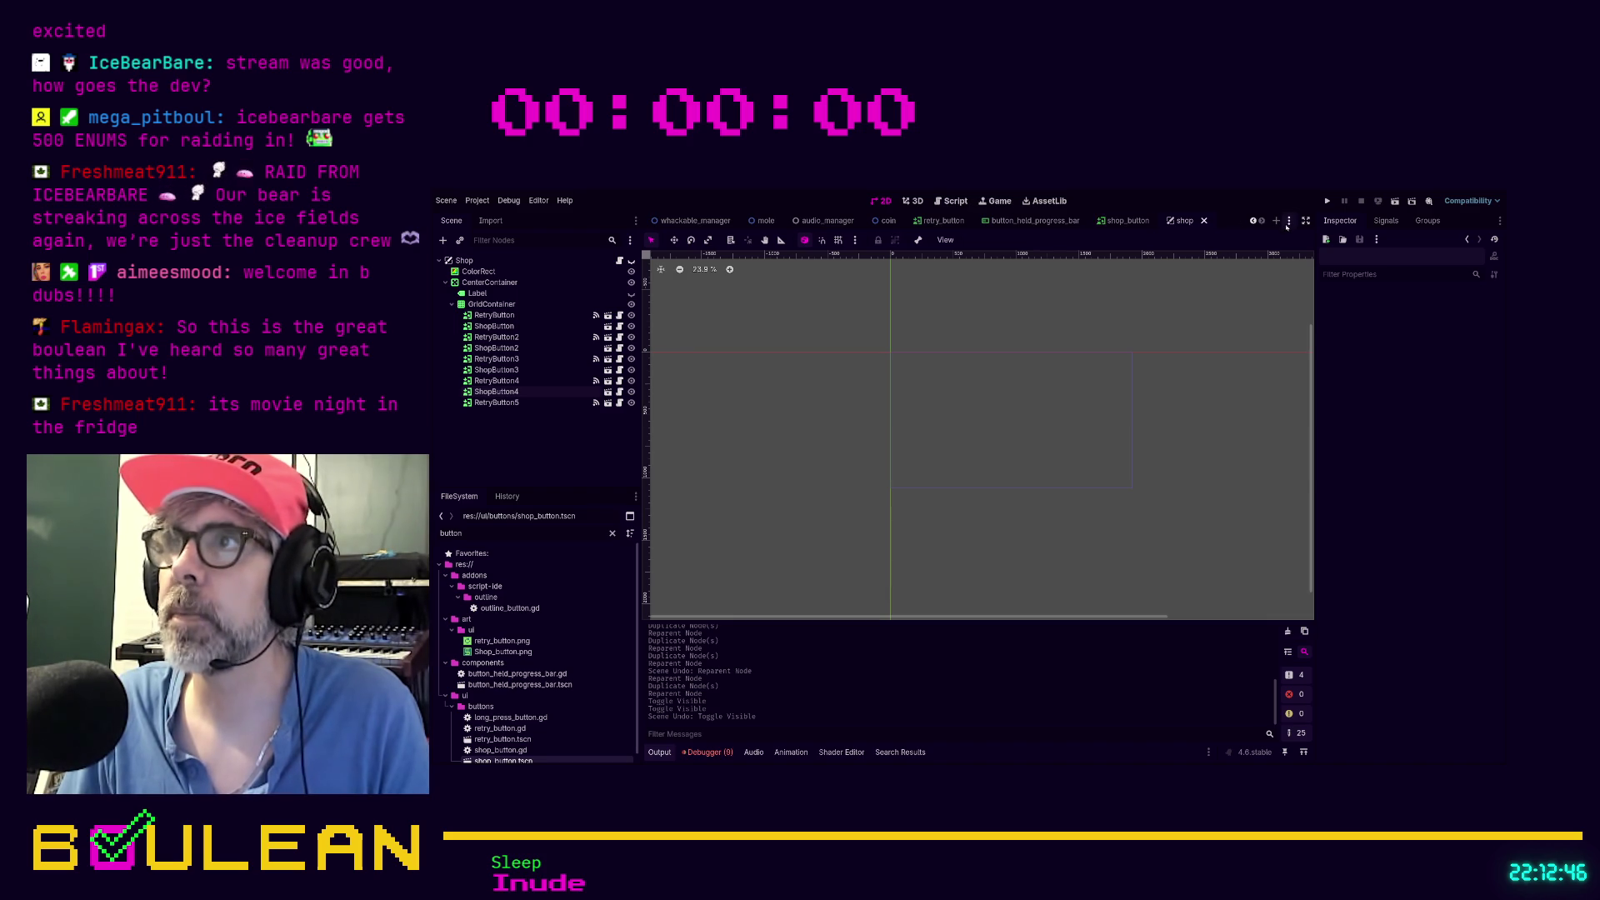
pyautogui.click(1253, 220)
pyautogui.click(1254, 220)
pyautogui.click(1253, 221)
pyautogui.click(1253, 221)
pyautogui.click(1253, 221)
pyautogui.click(687, 221)
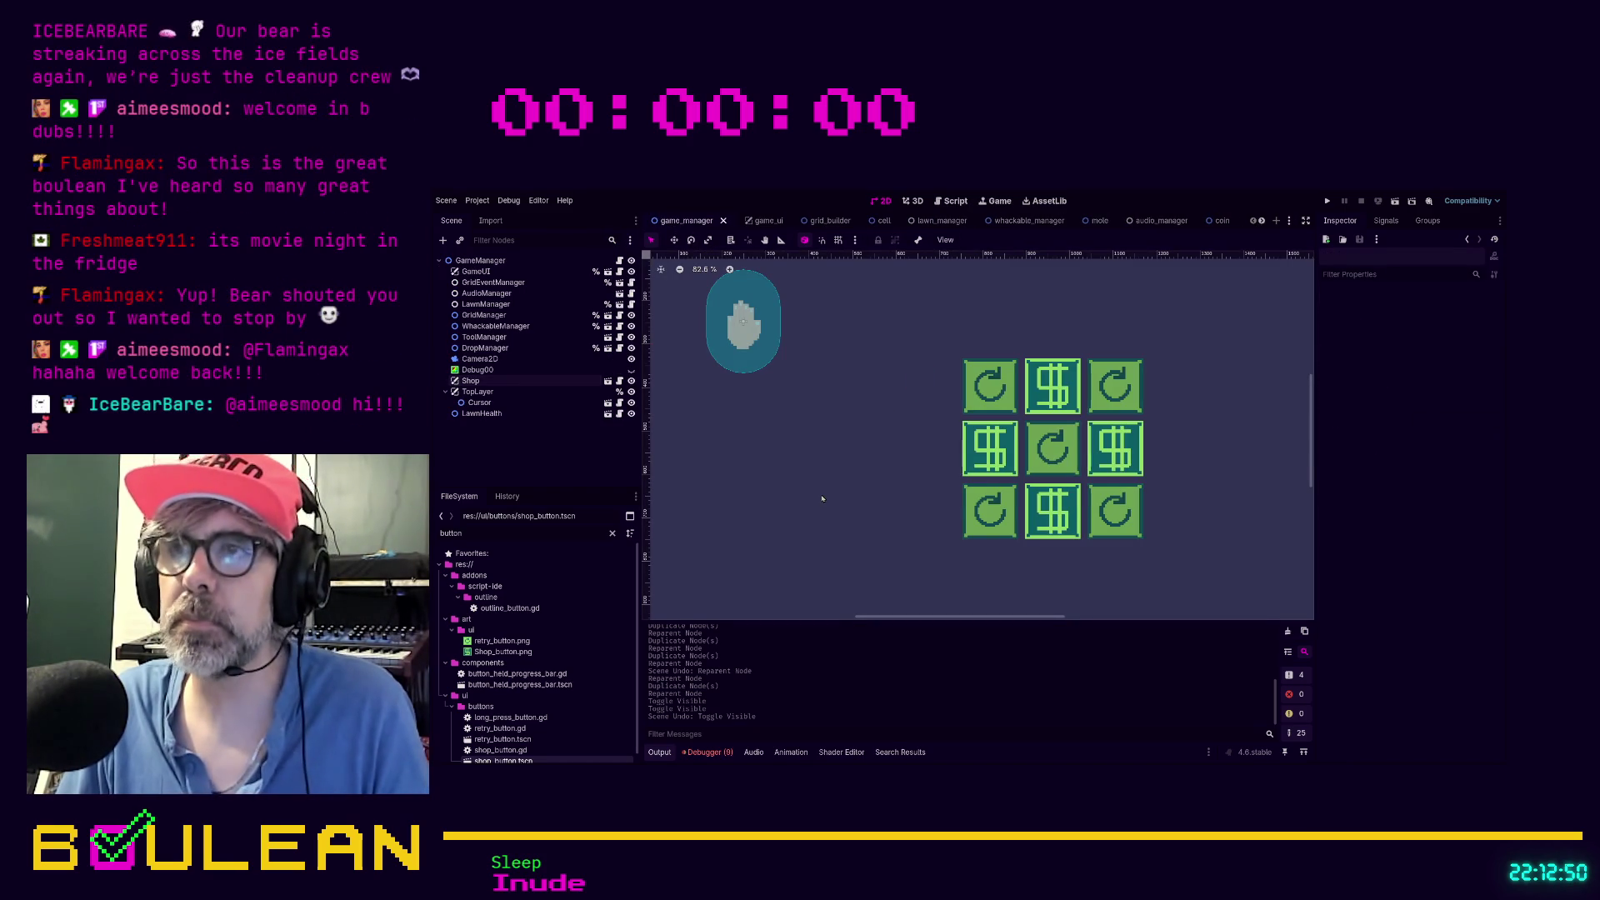
# Hide the Shop node, save game_manager, and start whacking moles in a test run
pyautogui.press('h')
pyautogui.hotkey('ctrl', 's')
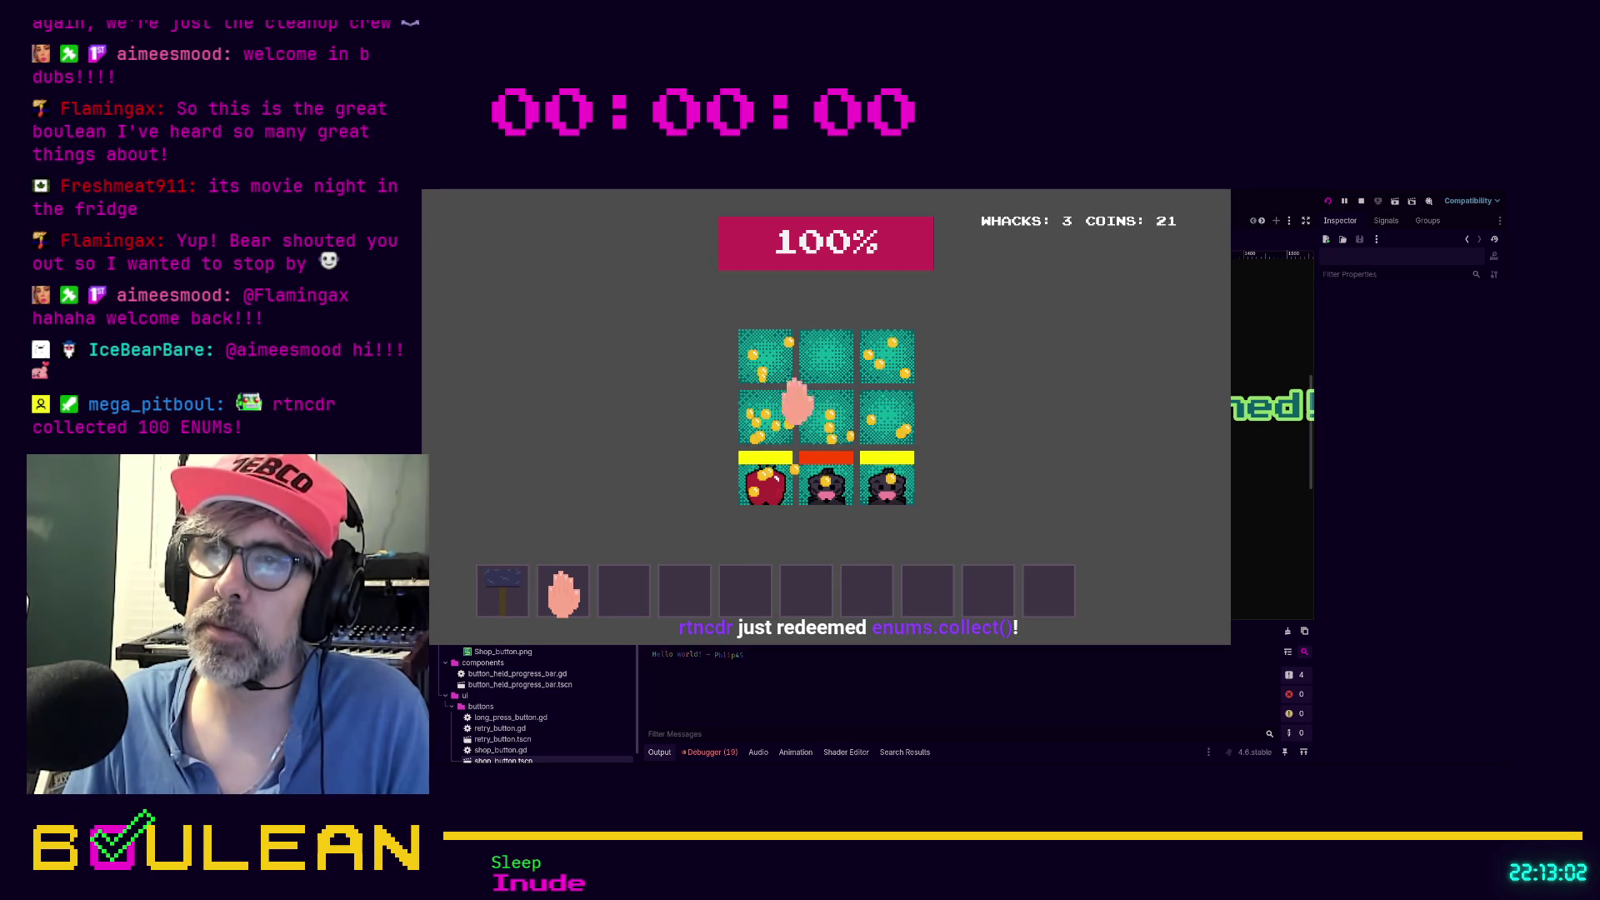
pyautogui.click(762, 354)
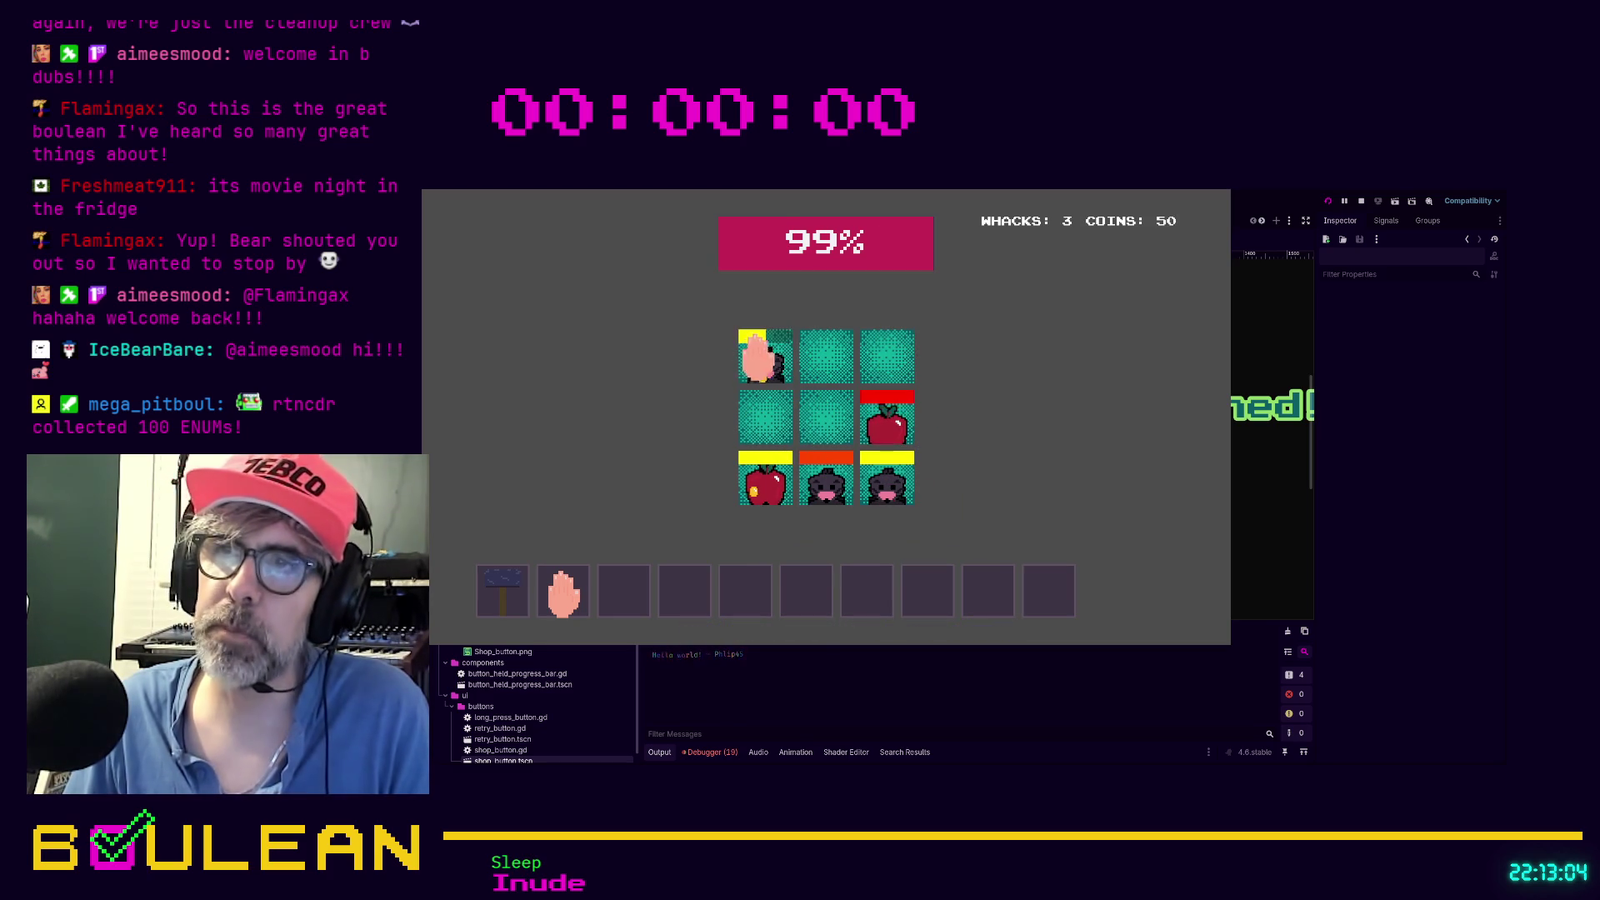
pyautogui.click(886, 363)
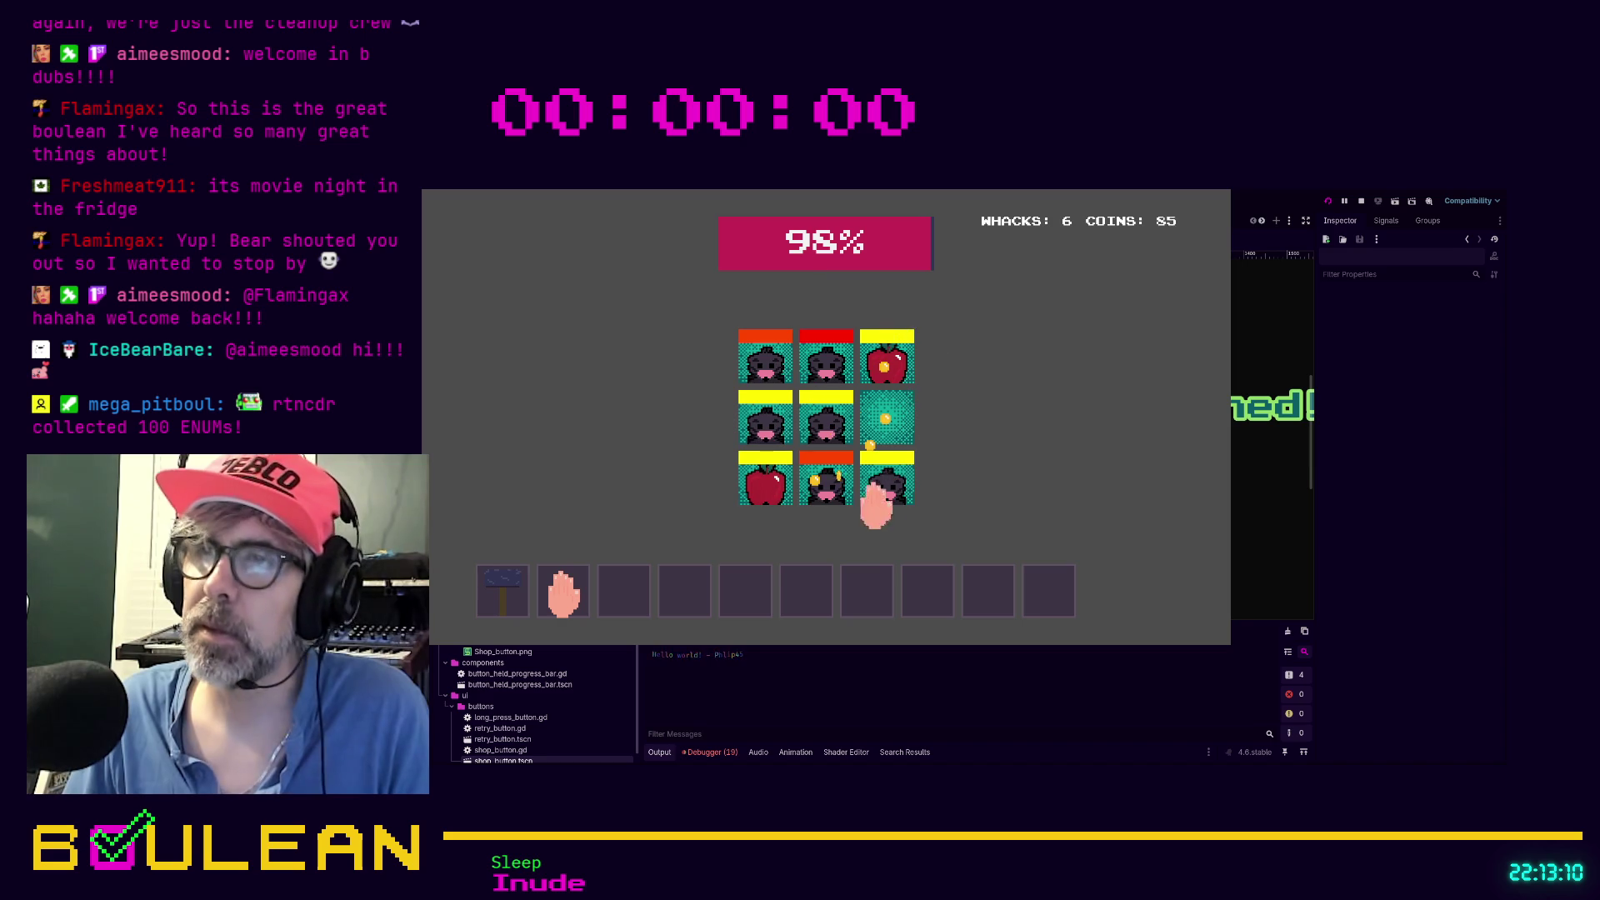
pyautogui.click(817, 487)
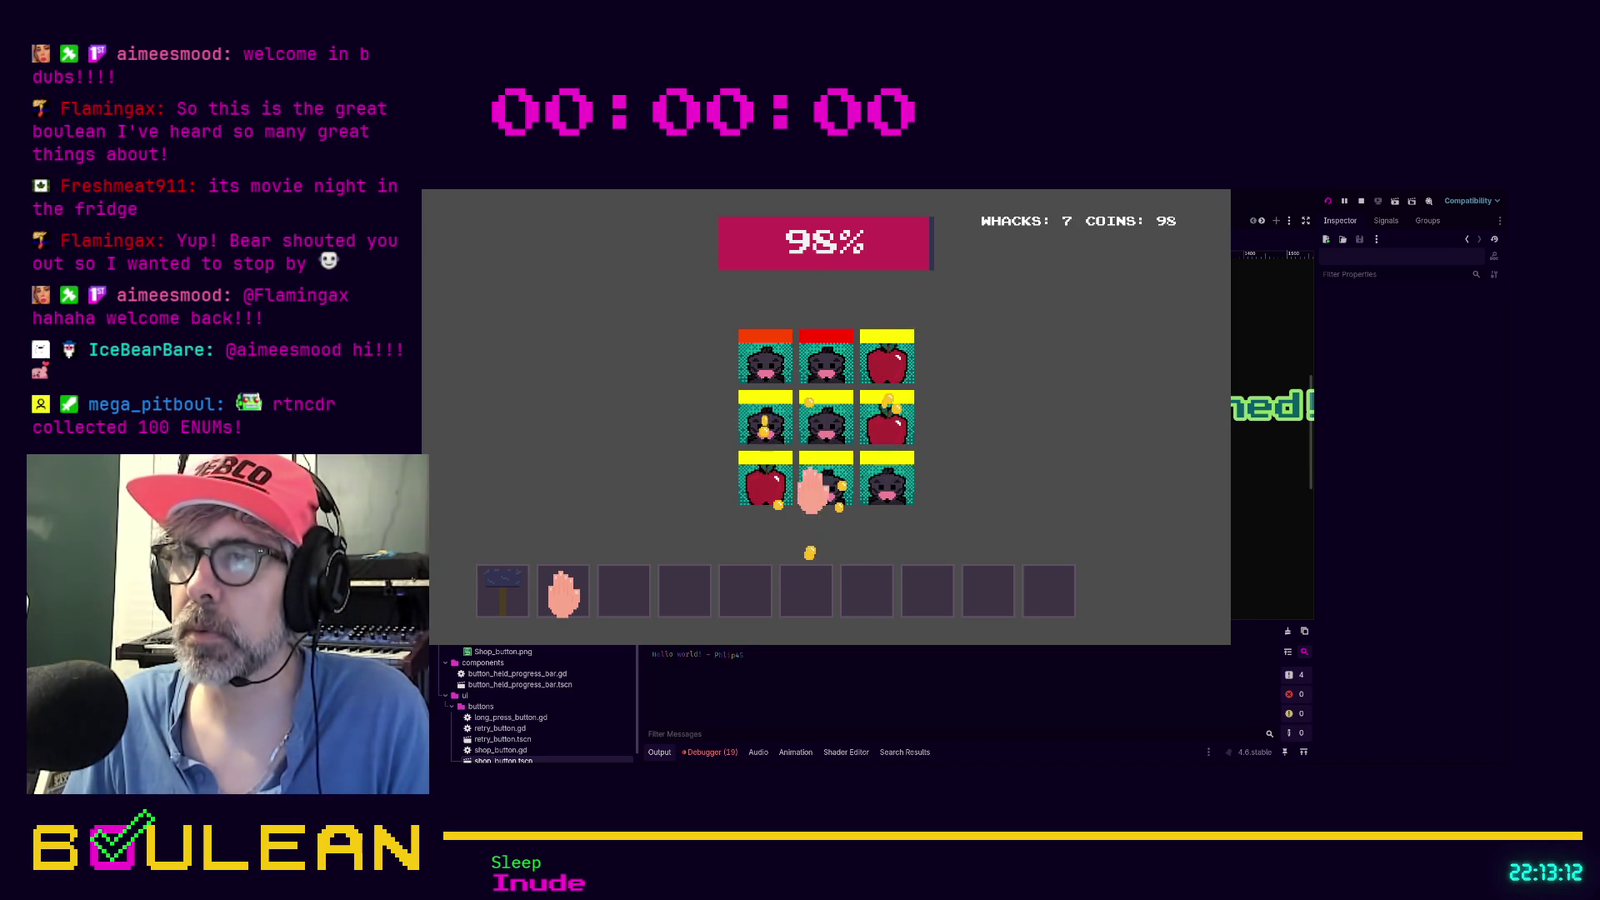
pyautogui.click(771, 475)
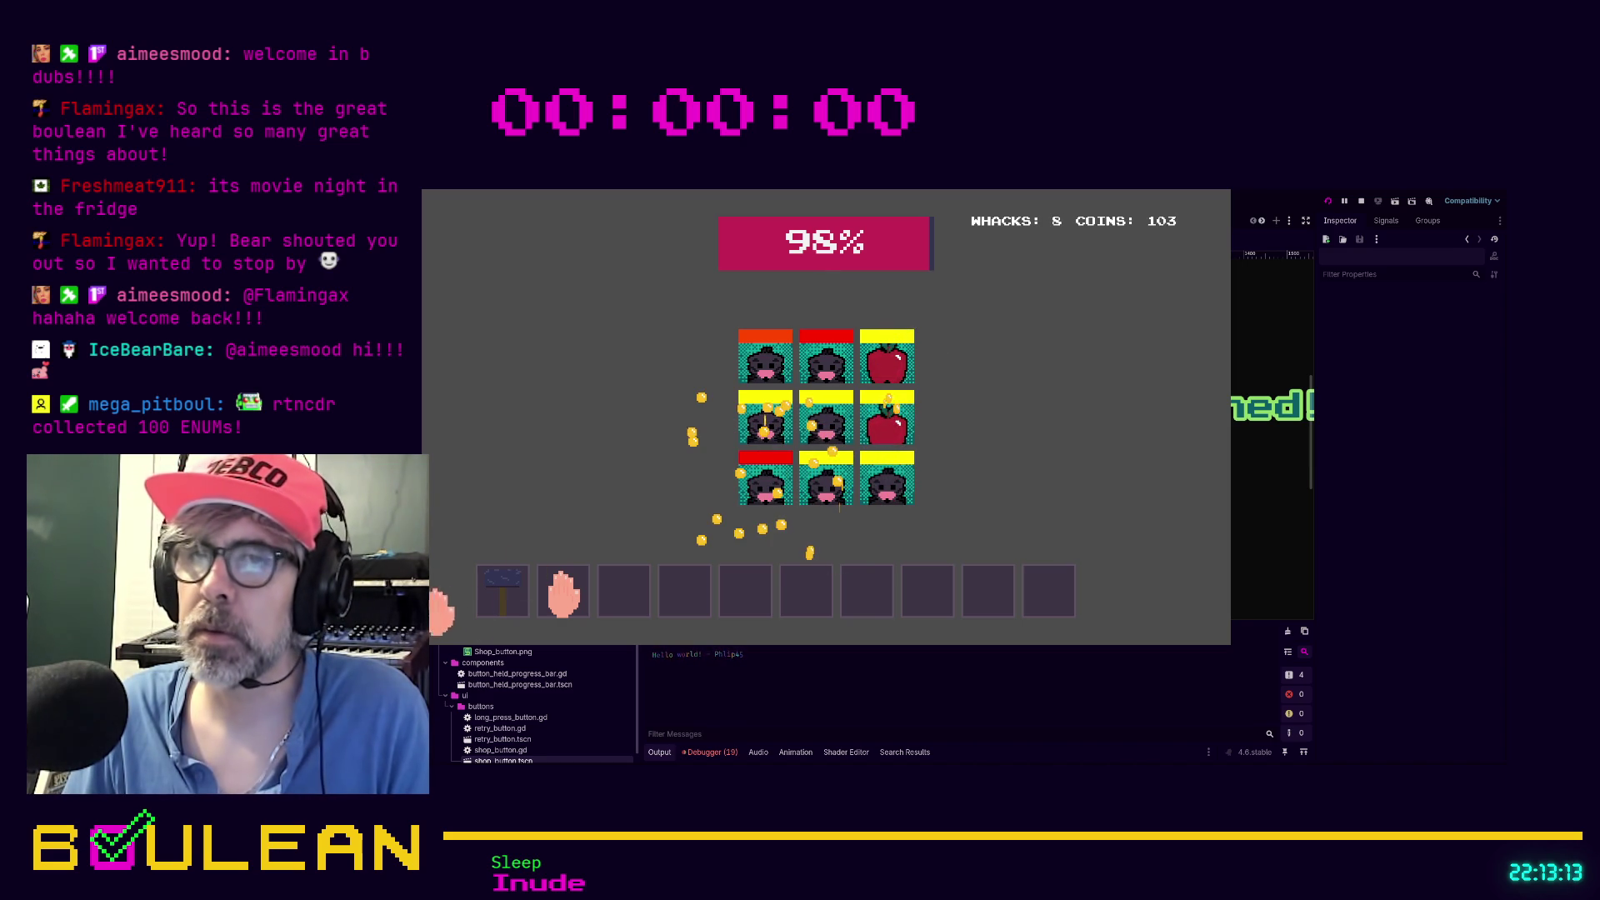
pyautogui.click(758, 416)
pyautogui.click(771, 357)
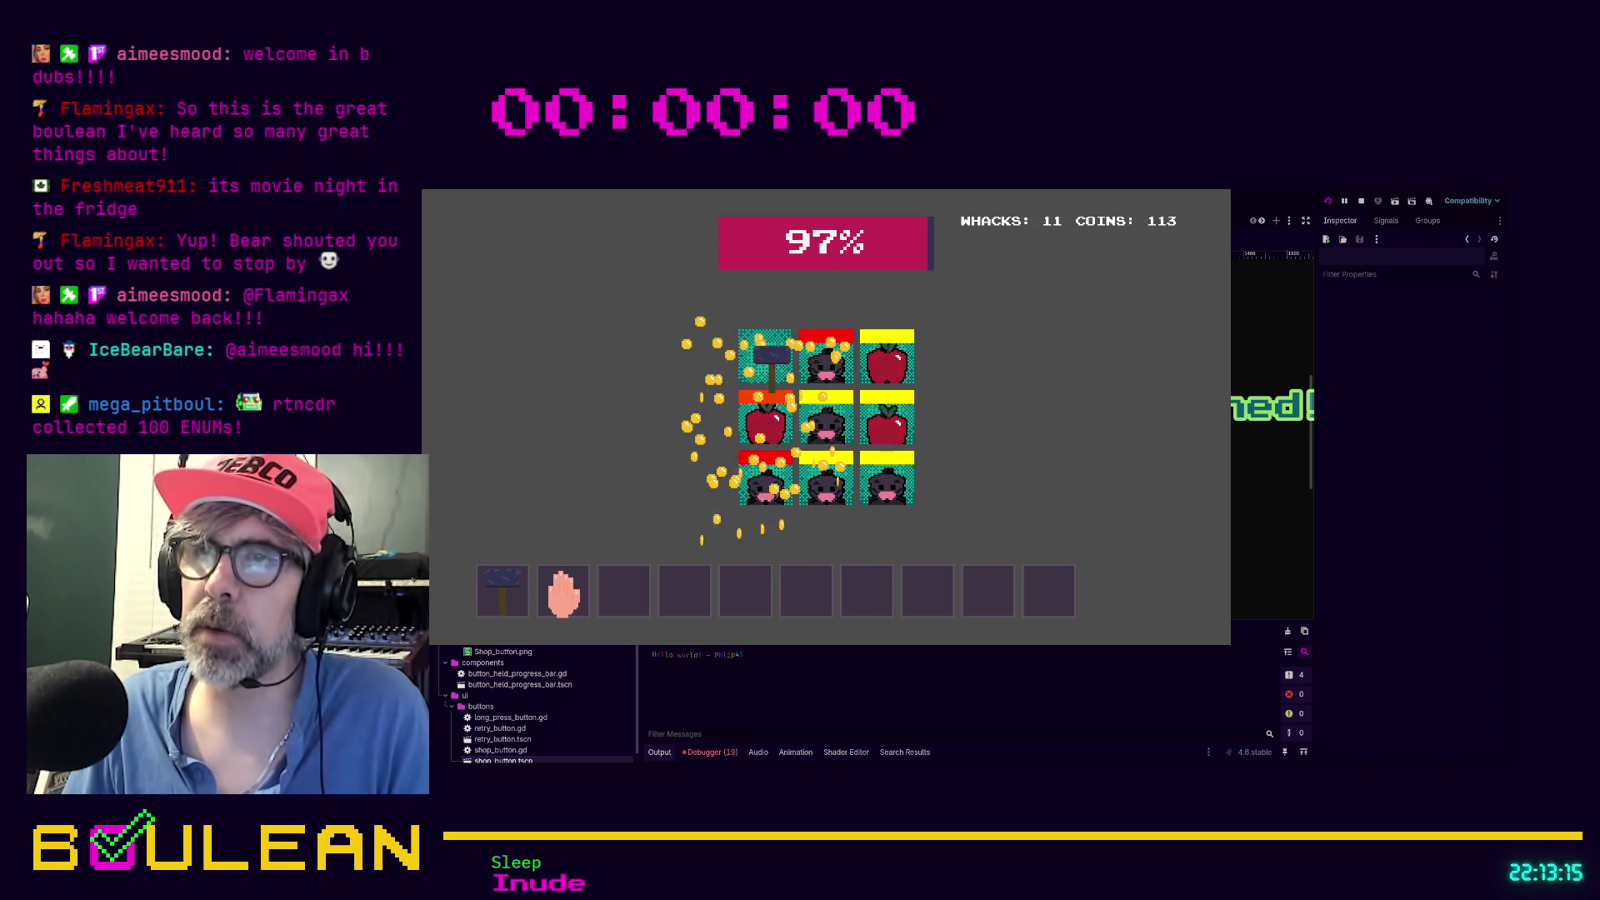
pyautogui.click(802, 412)
pyautogui.click(825, 475)
pyautogui.click(758, 475)
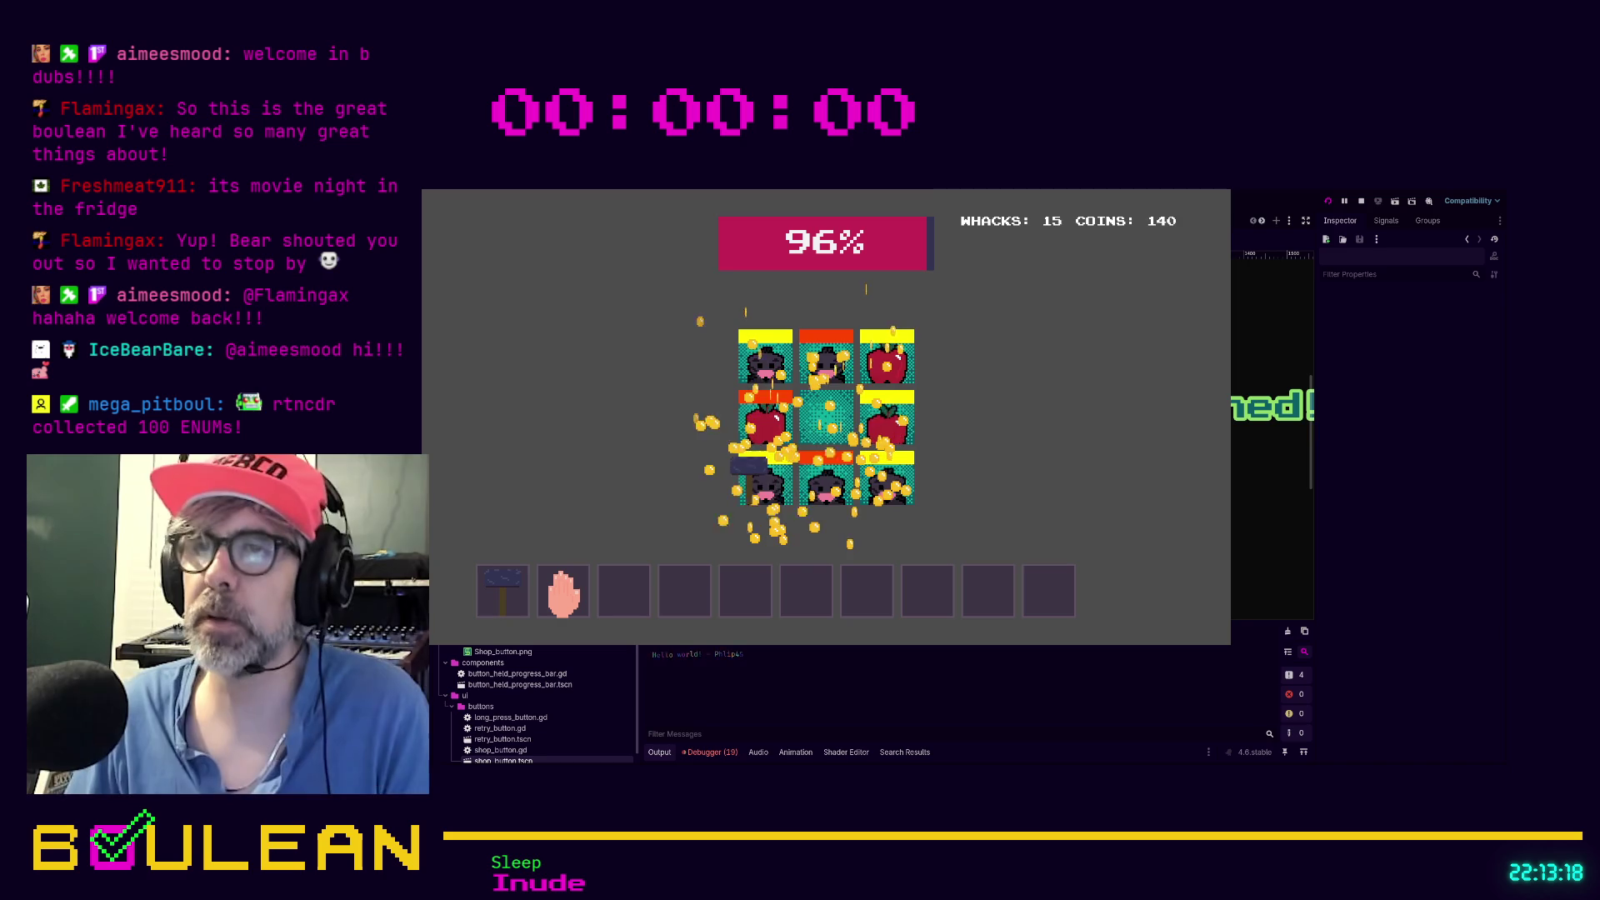
# Keep whacking moles across the grid until the lawn is ruined, then stop the game with F8
pyautogui.click(825, 475)
pyautogui.click(886, 475)
pyautogui.click(869, 412)
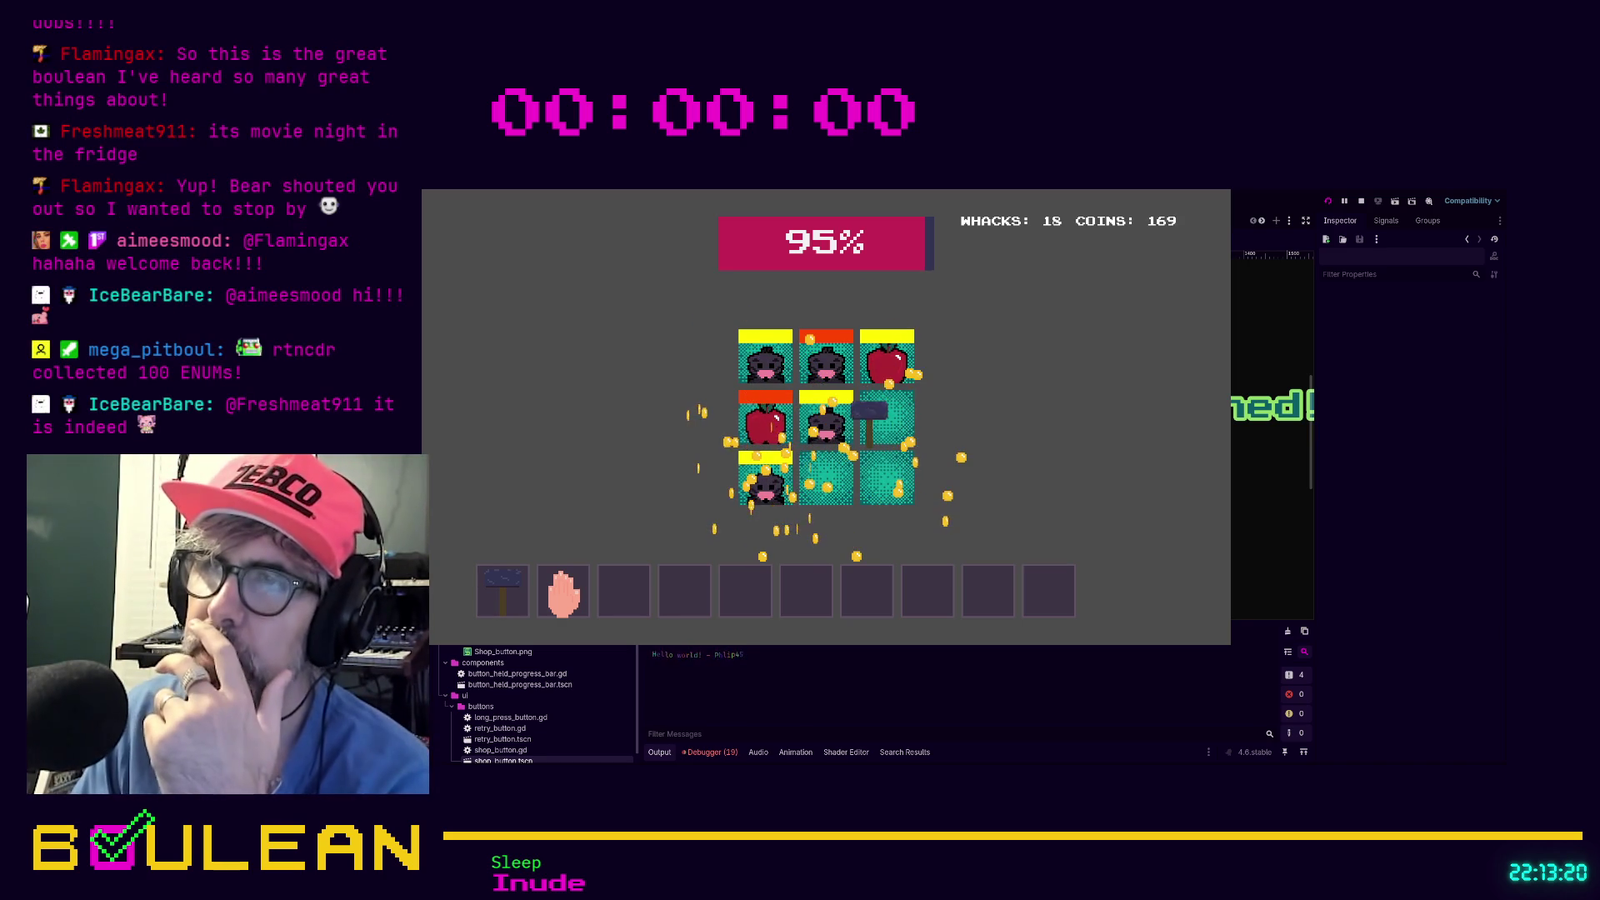
pyautogui.click(886, 356)
pyautogui.click(825, 357)
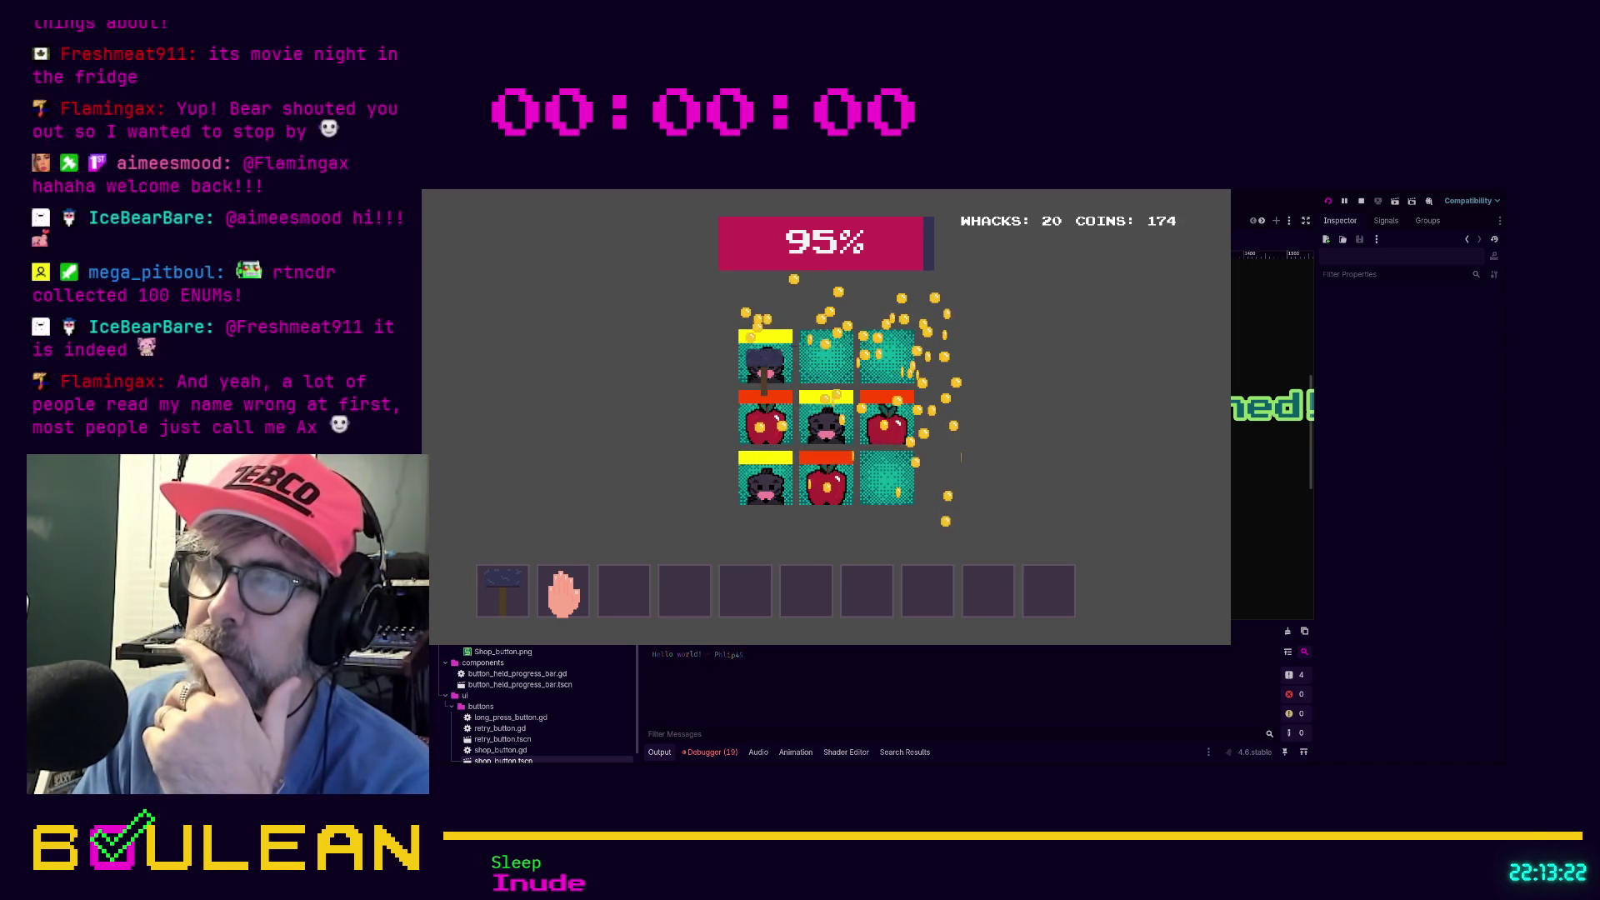
pyautogui.click(765, 479)
pyautogui.click(825, 421)
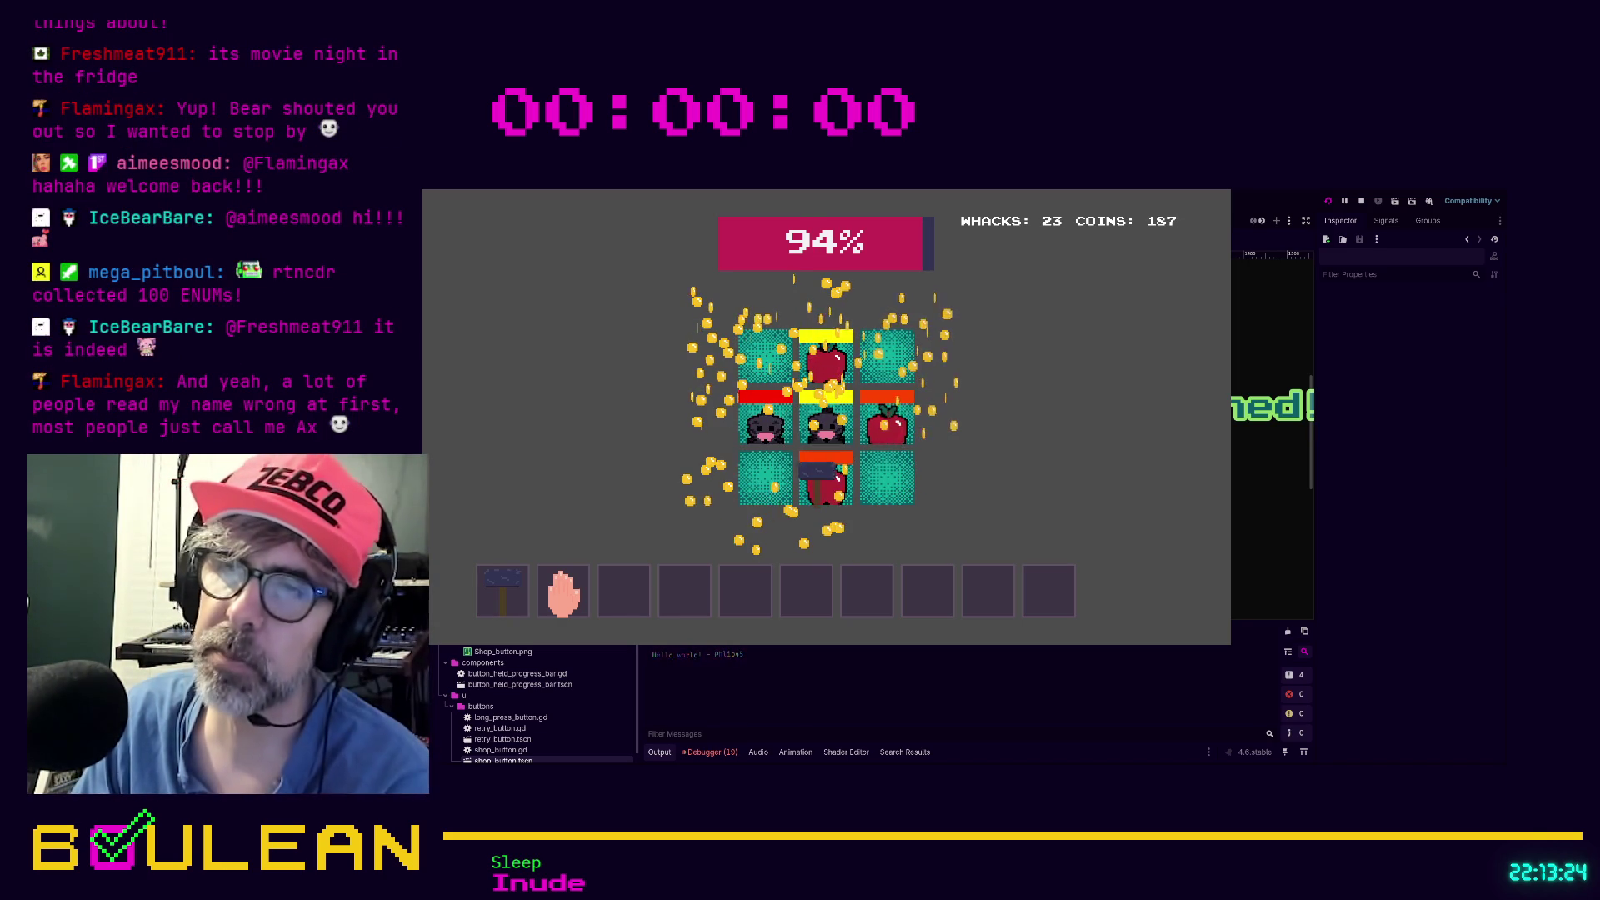
pyautogui.click(818, 473)
pyautogui.click(821, 410)
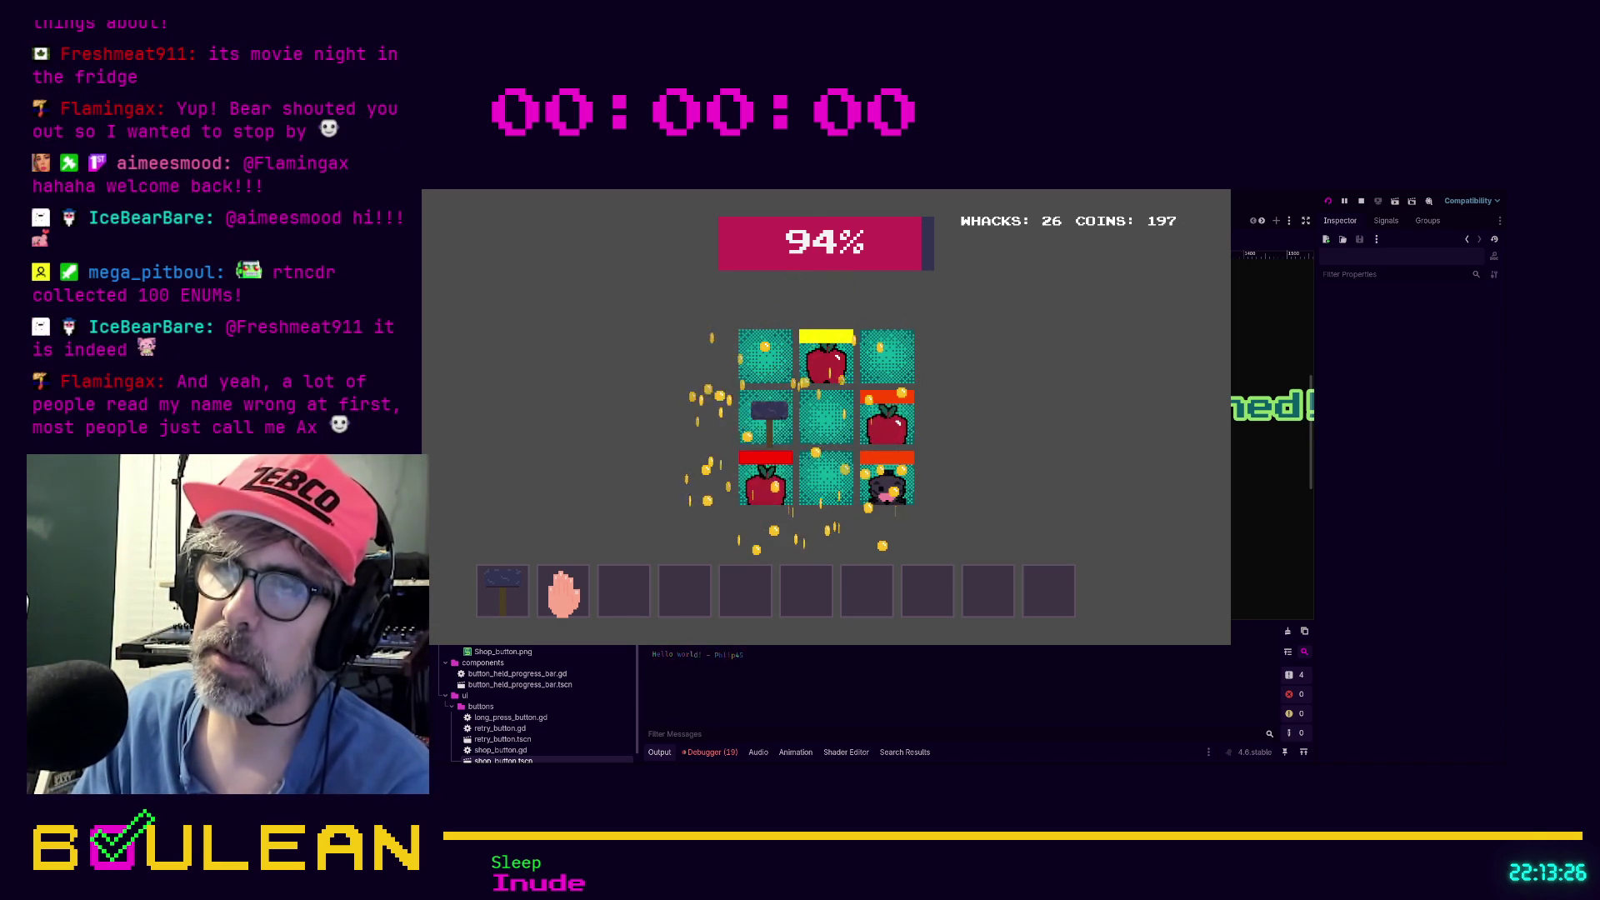
pyautogui.click(825, 475)
pyautogui.click(825, 417)
pyautogui.click(823, 363)
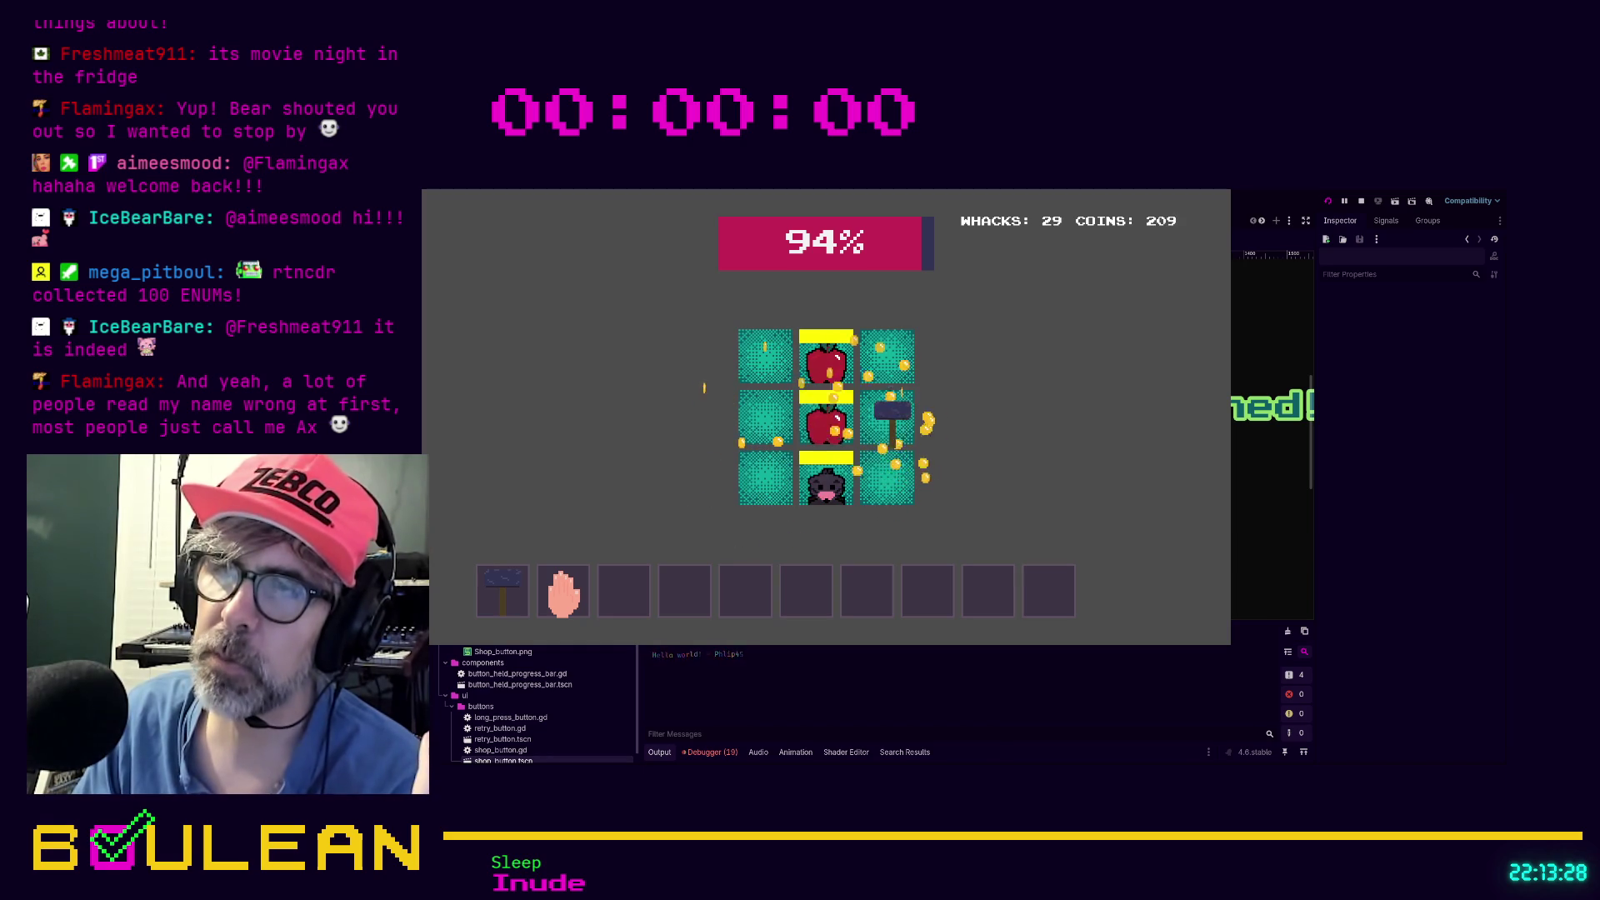
pyautogui.click(823, 362)
pyautogui.click(825, 417)
pyautogui.click(819, 474)
pyautogui.click(765, 421)
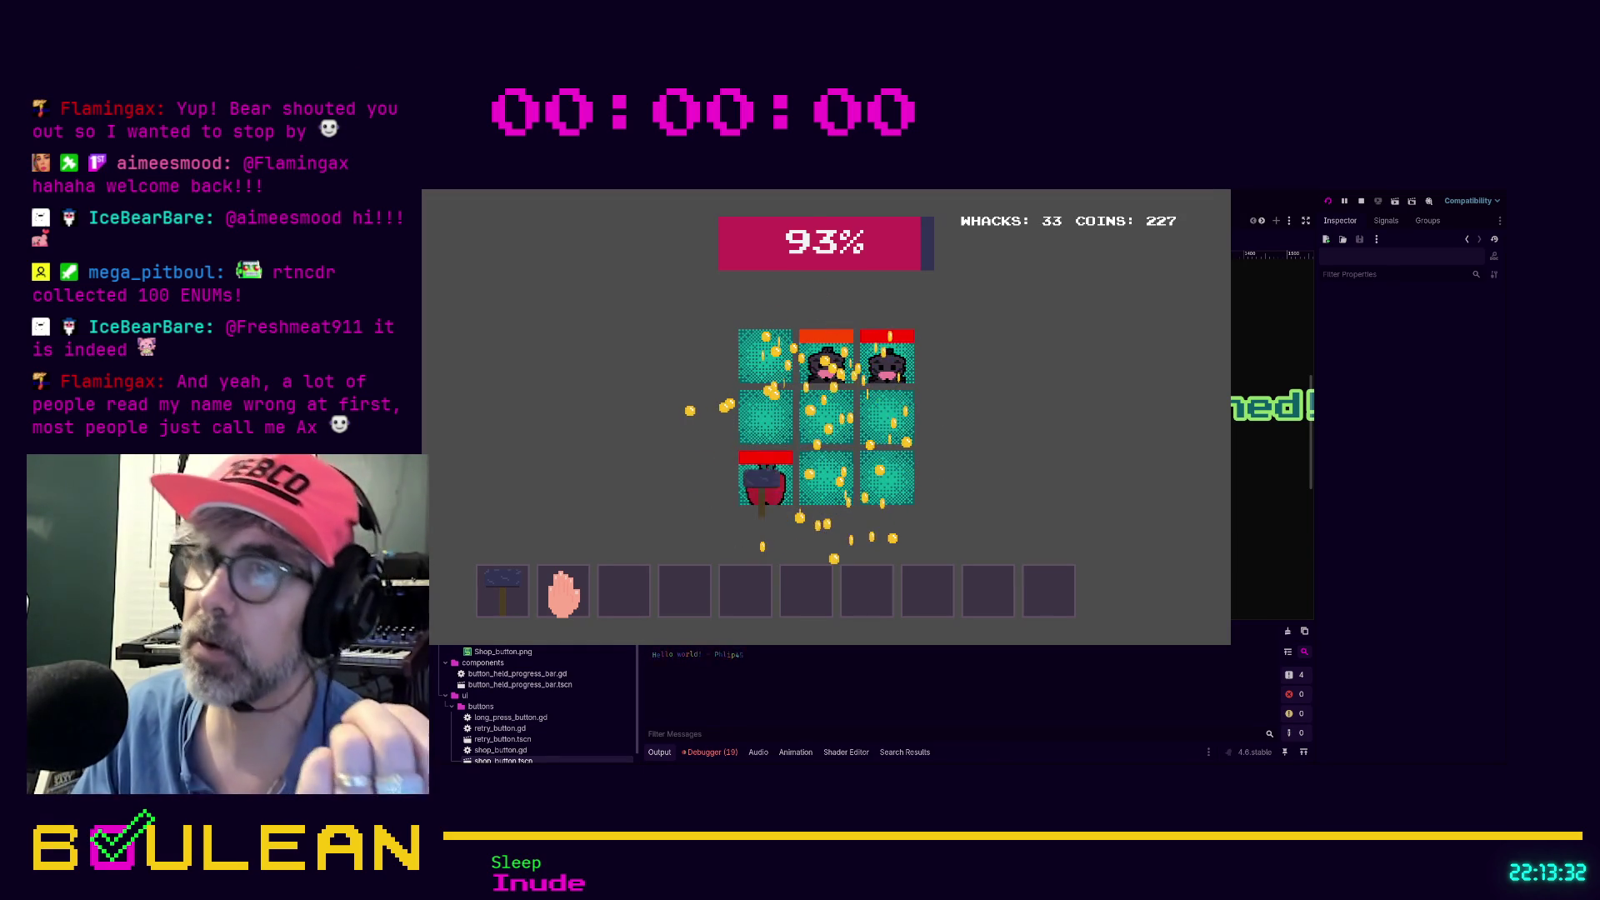
pyautogui.click(763, 477)
pyautogui.click(825, 363)
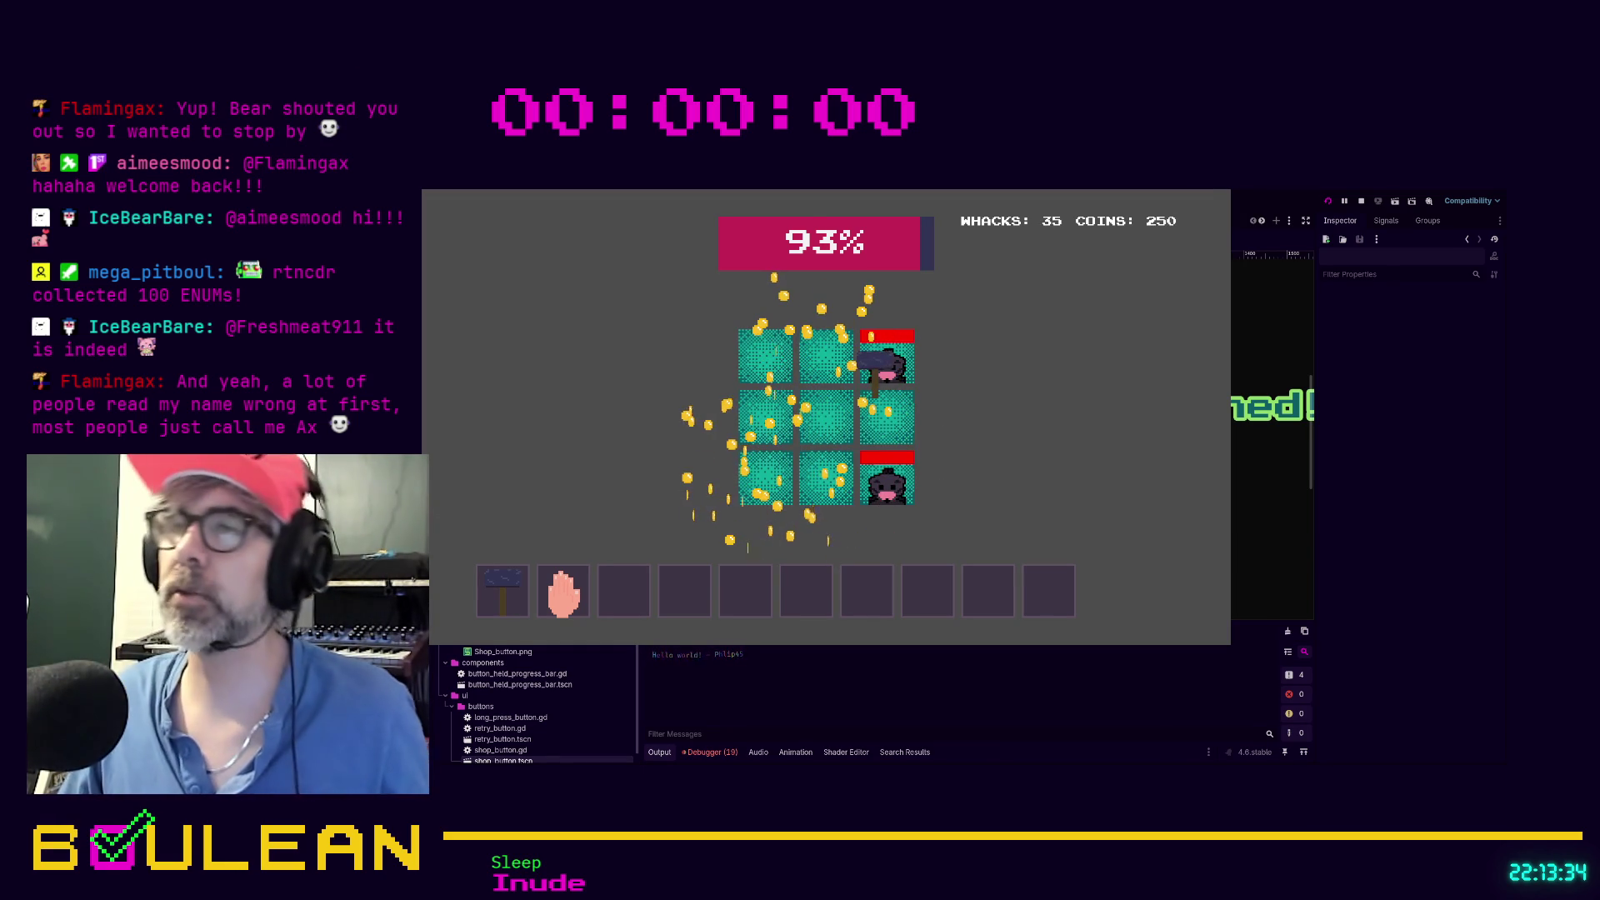
pyautogui.click(875, 367)
pyautogui.press('F8')
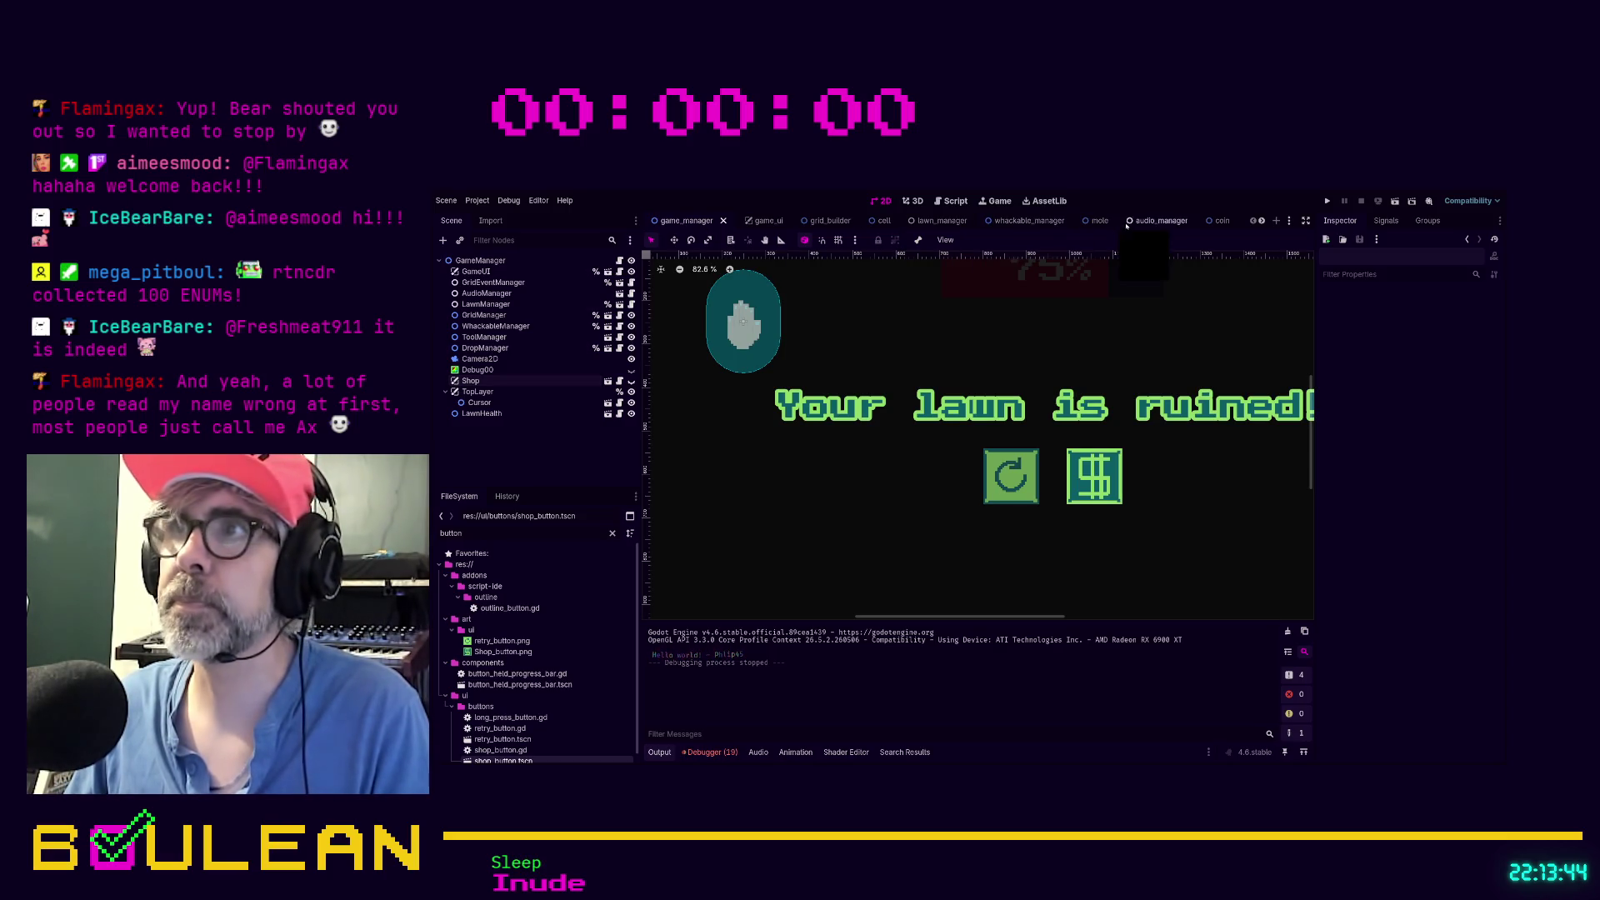
# In the lawn_manager scene, change LawnManager's Starting Lawn Health from 1500 to 32
pyautogui.click(933, 220)
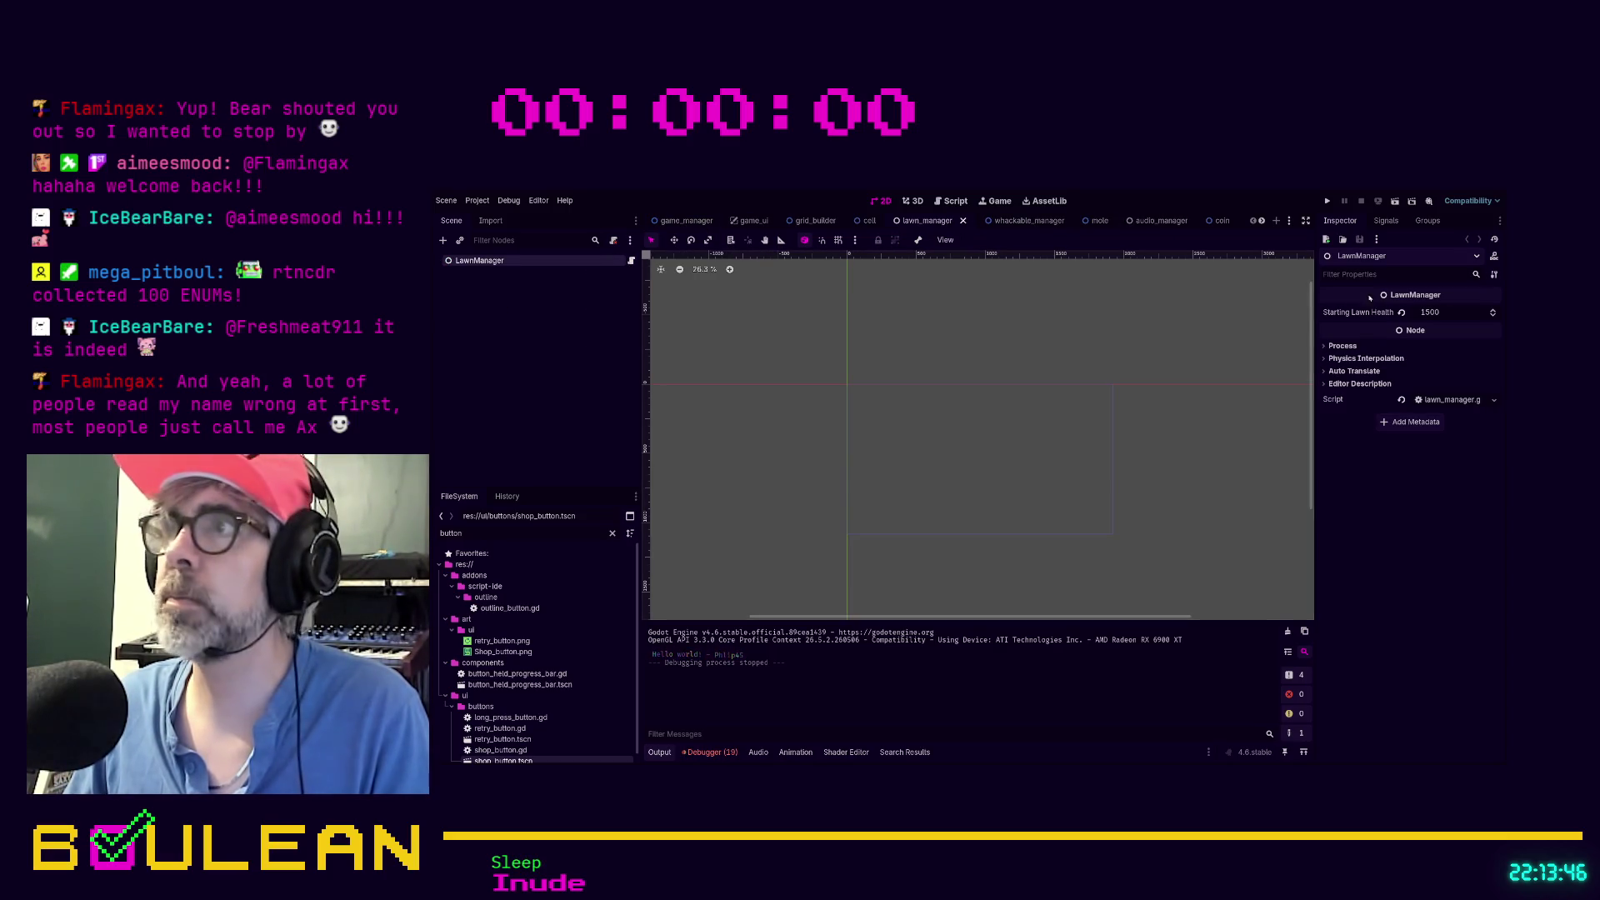
pyautogui.click(1447, 314)
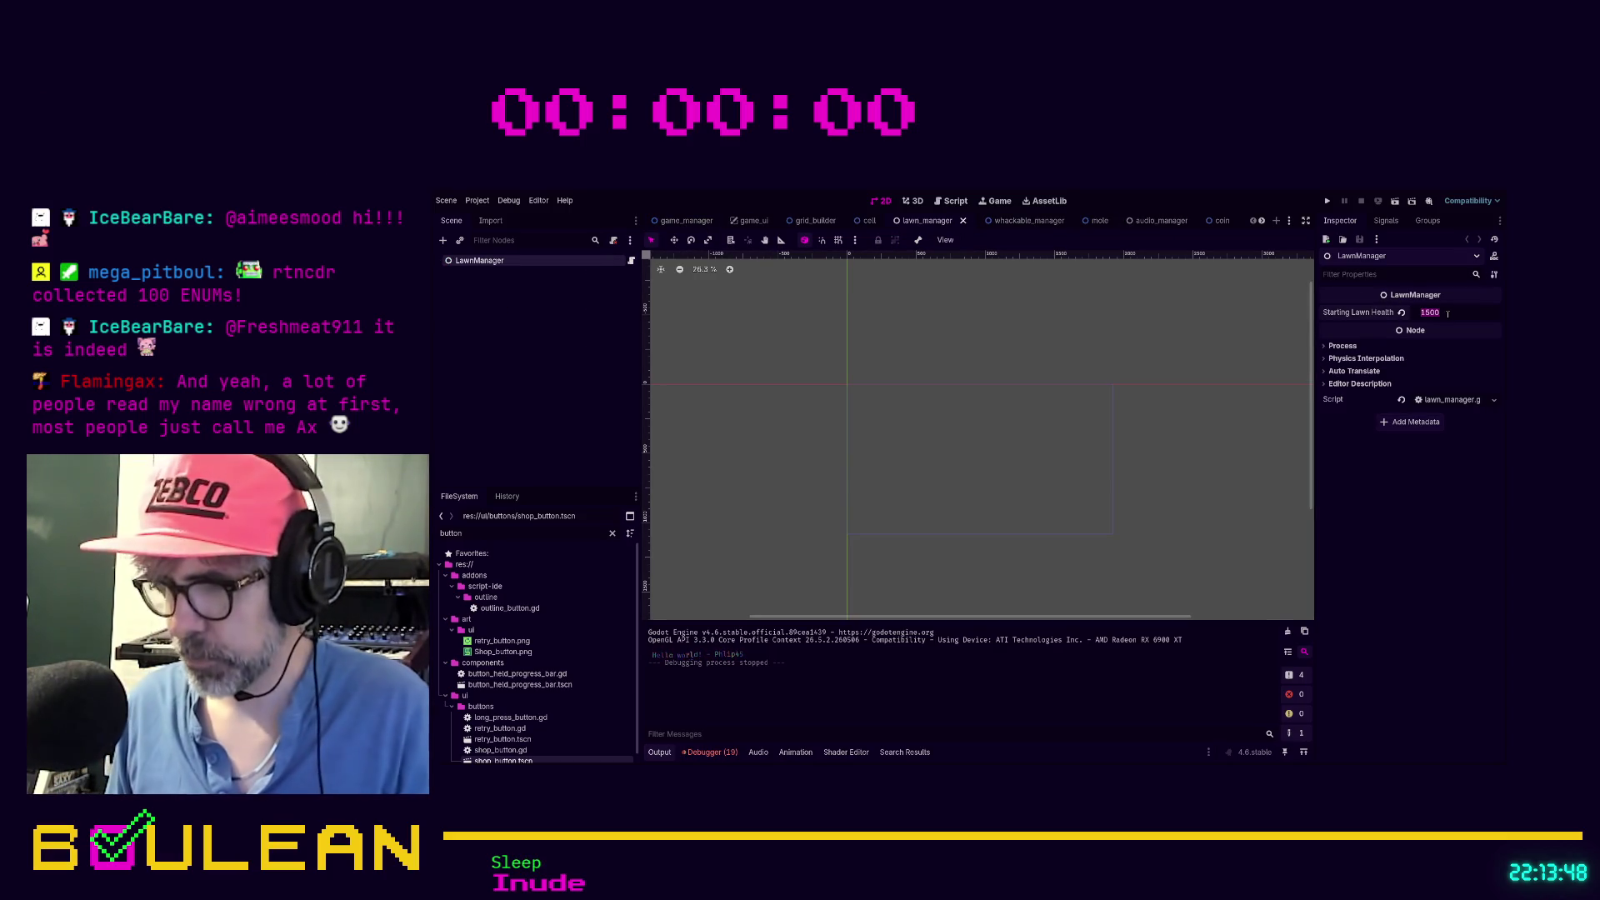
pyautogui.write('32')
pyautogui.press('Return')
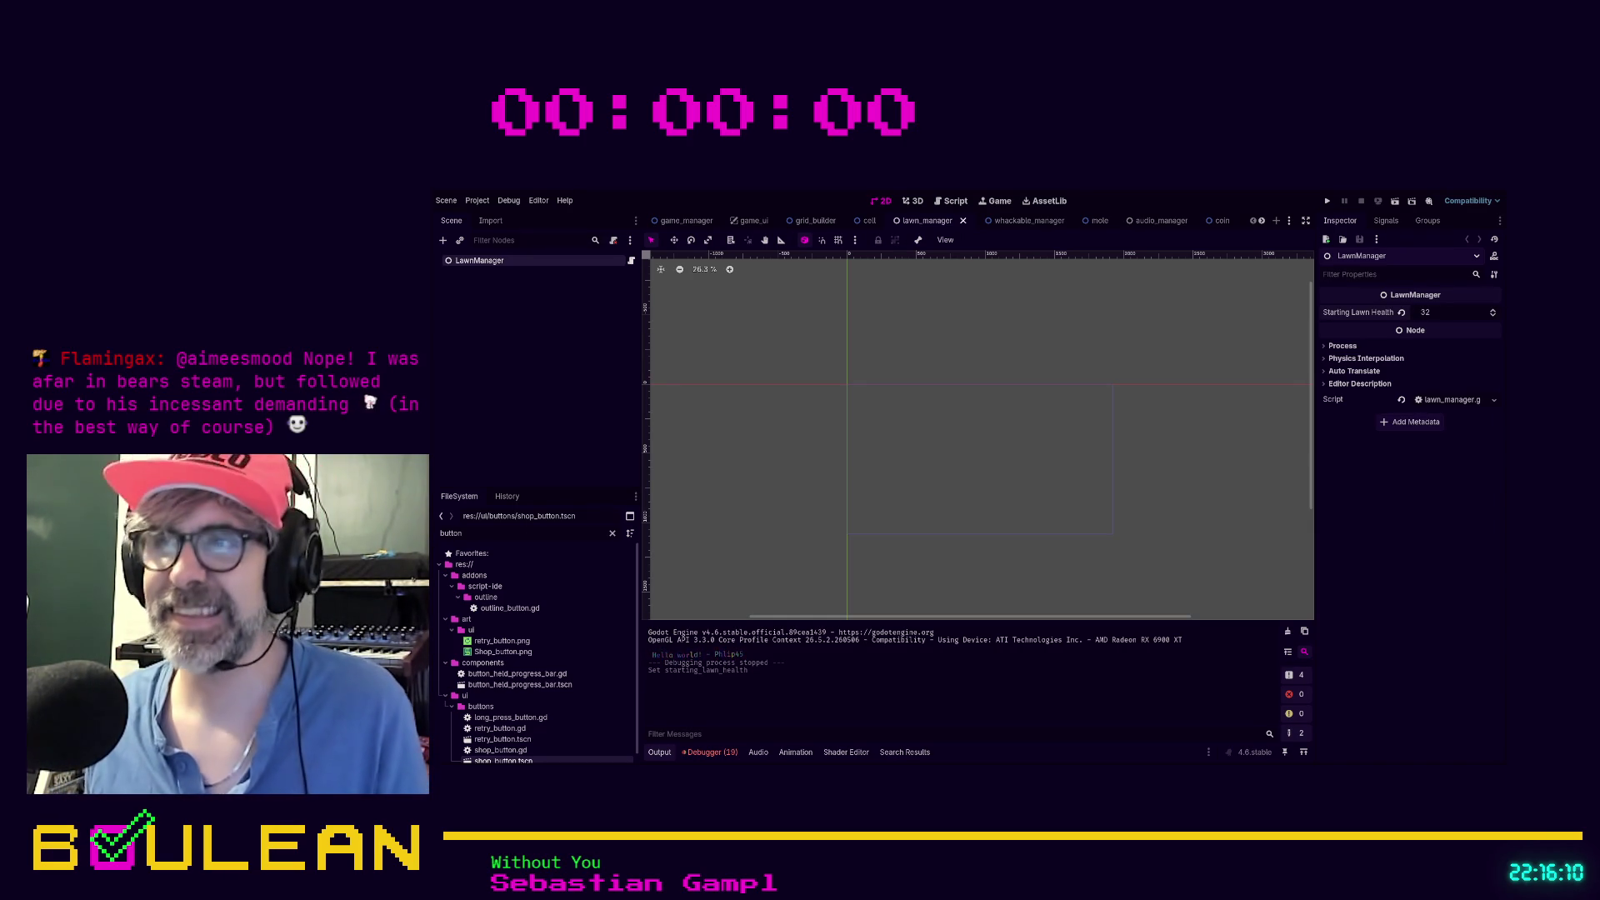
pyautogui.click(1177, 489)
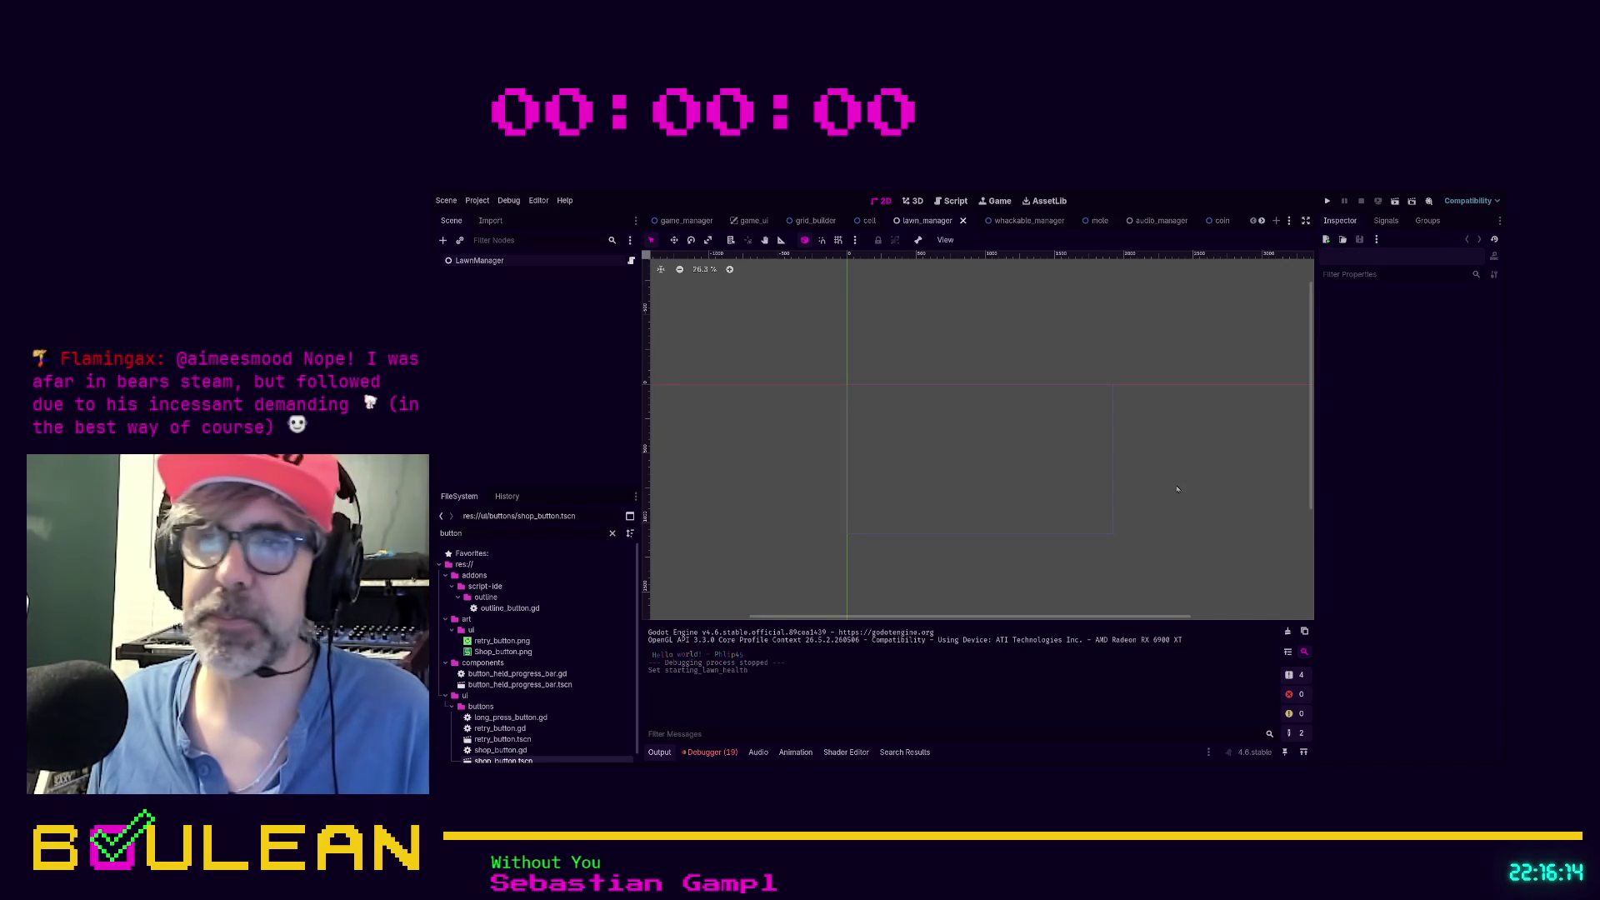
# Switch to the game_manager scene and open its game_manager.gd script
pyautogui.scroll(-1, 1175, 489)
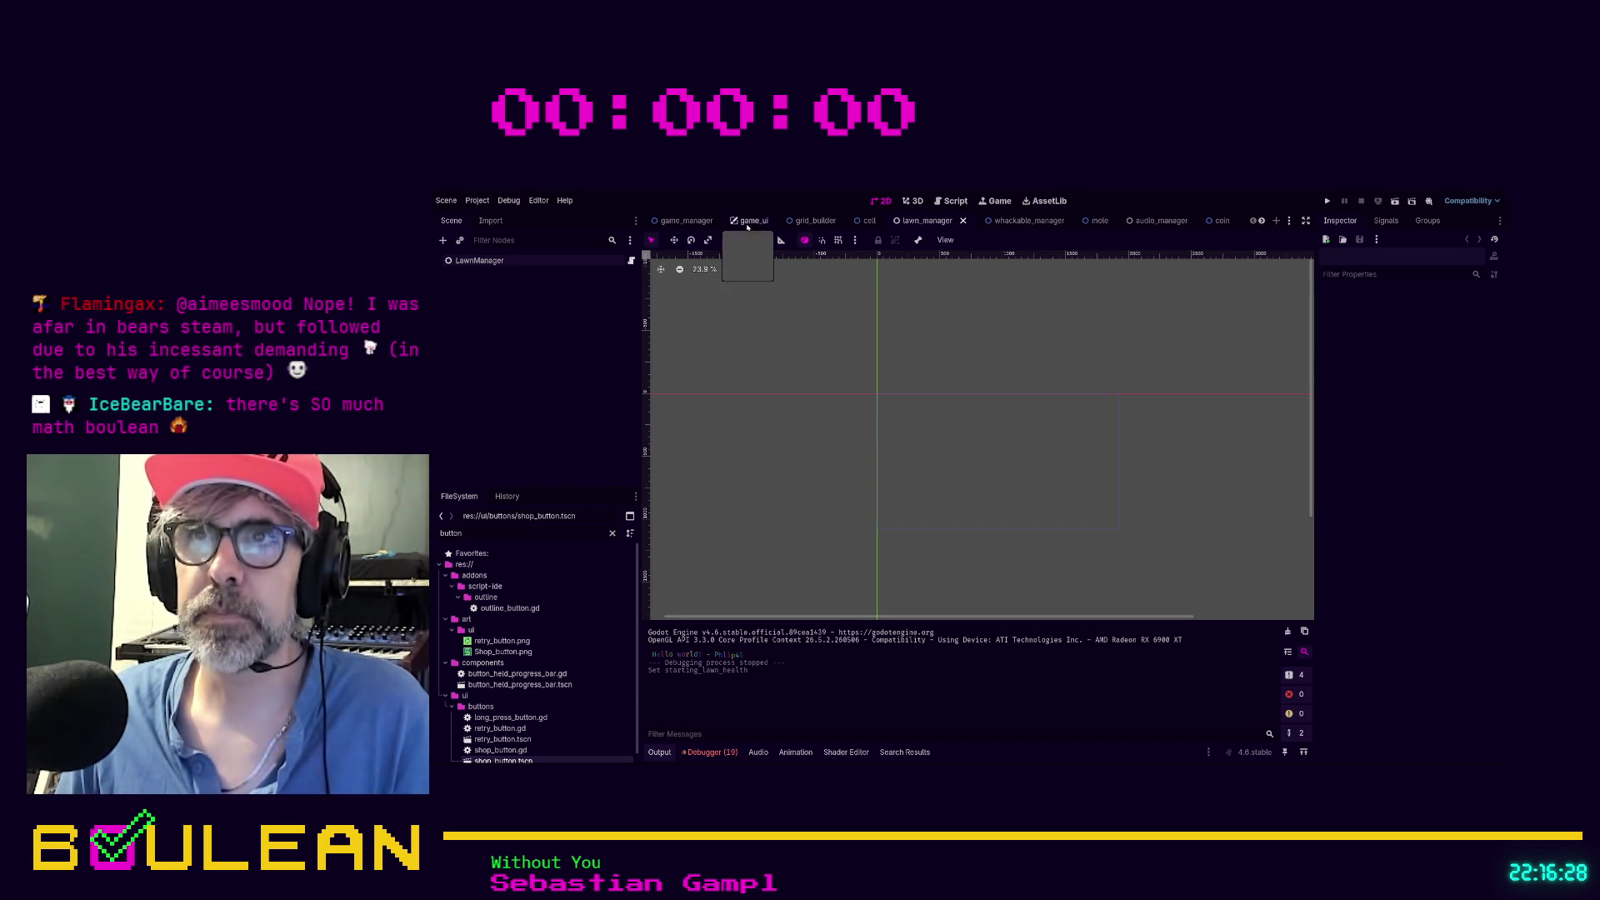
pyautogui.click(749, 222)
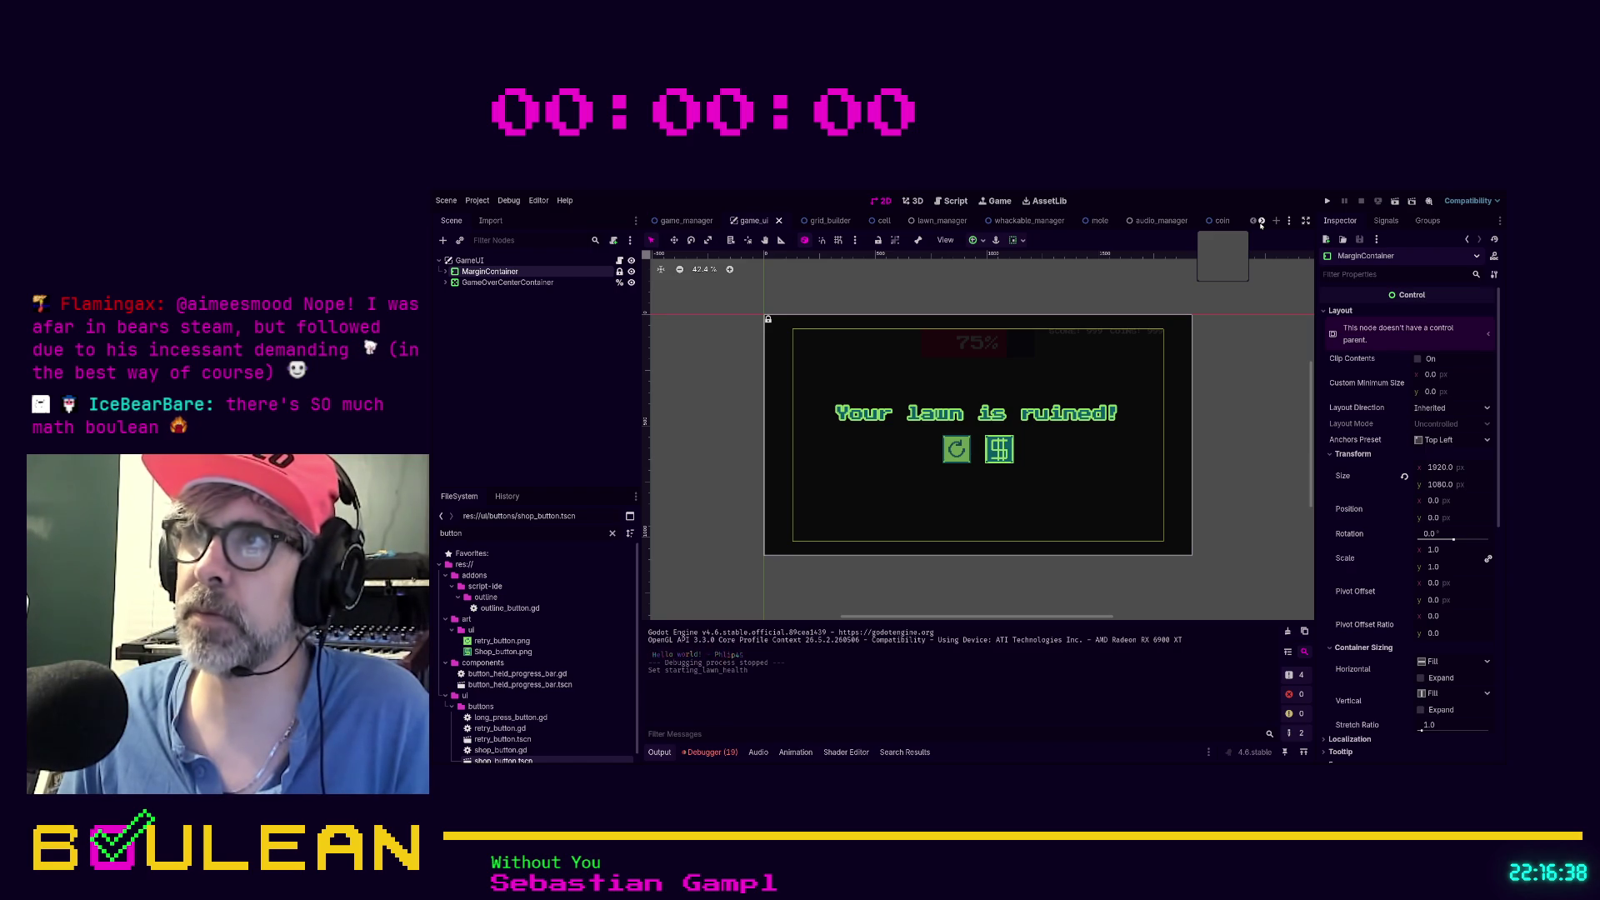
pyautogui.click(1261, 221)
pyautogui.click(1261, 221)
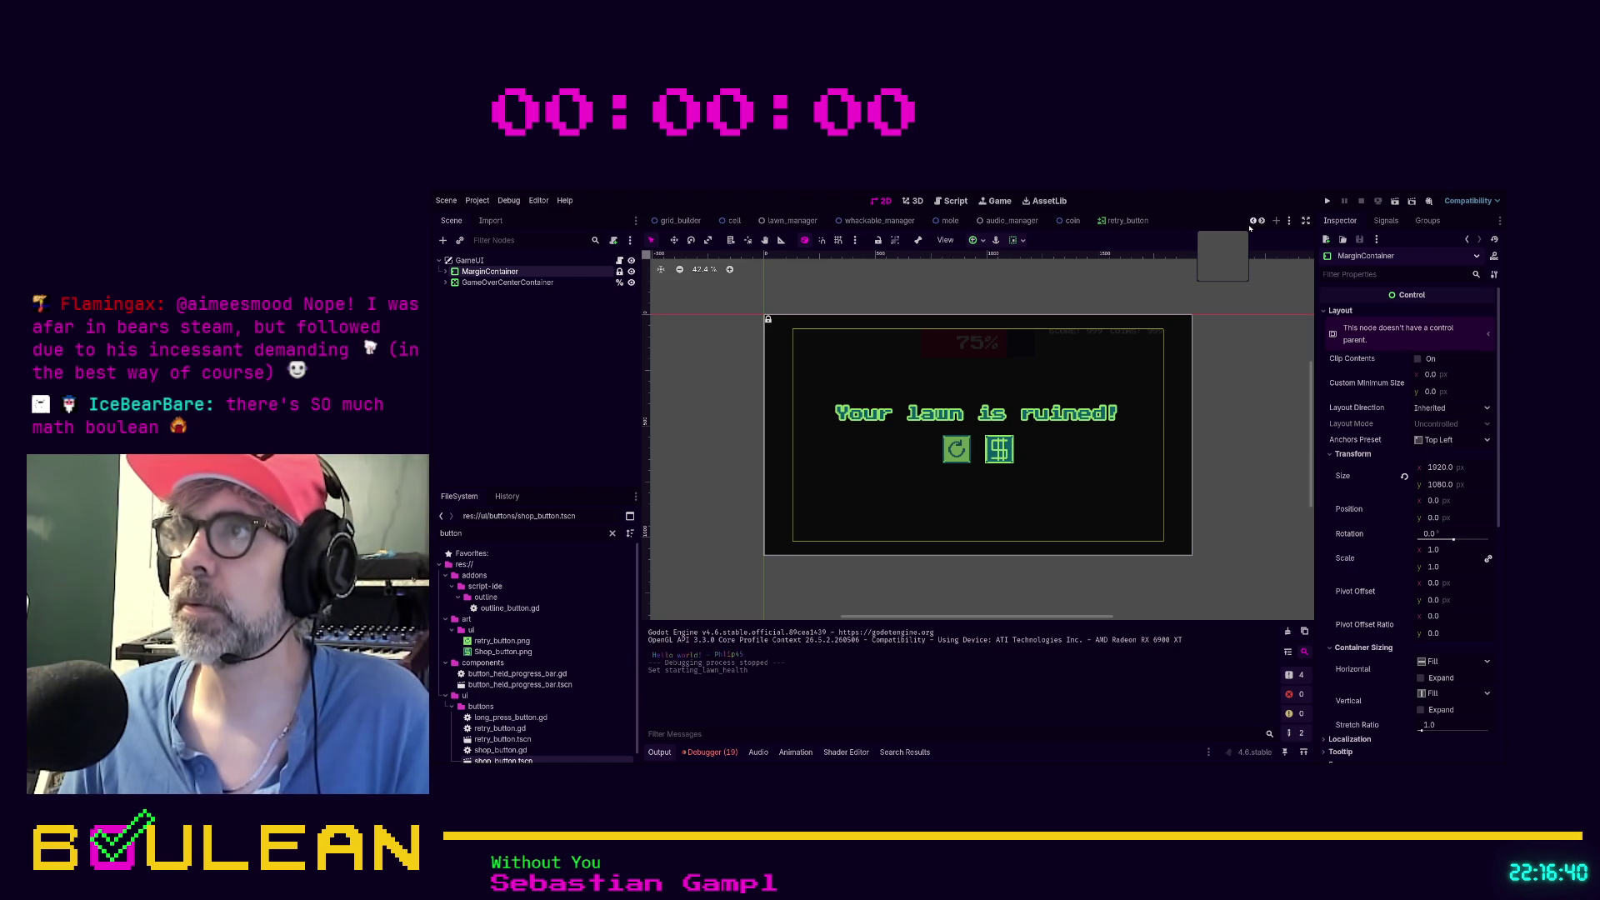
pyautogui.click(1253, 221)
pyautogui.click(1252, 221)
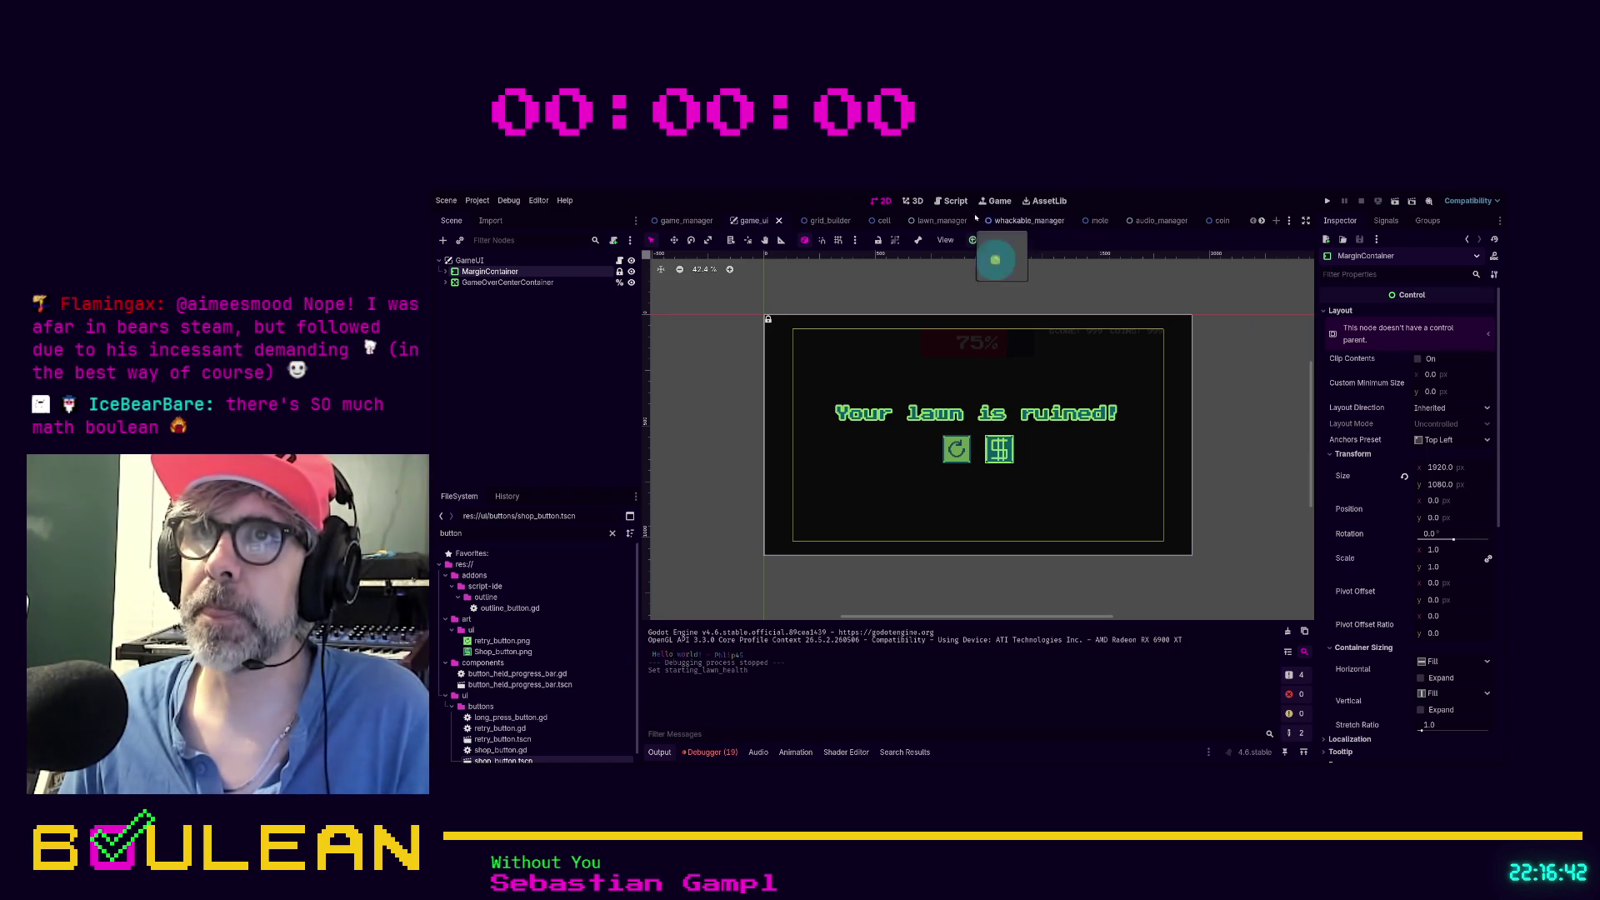
pyautogui.click(687, 221)
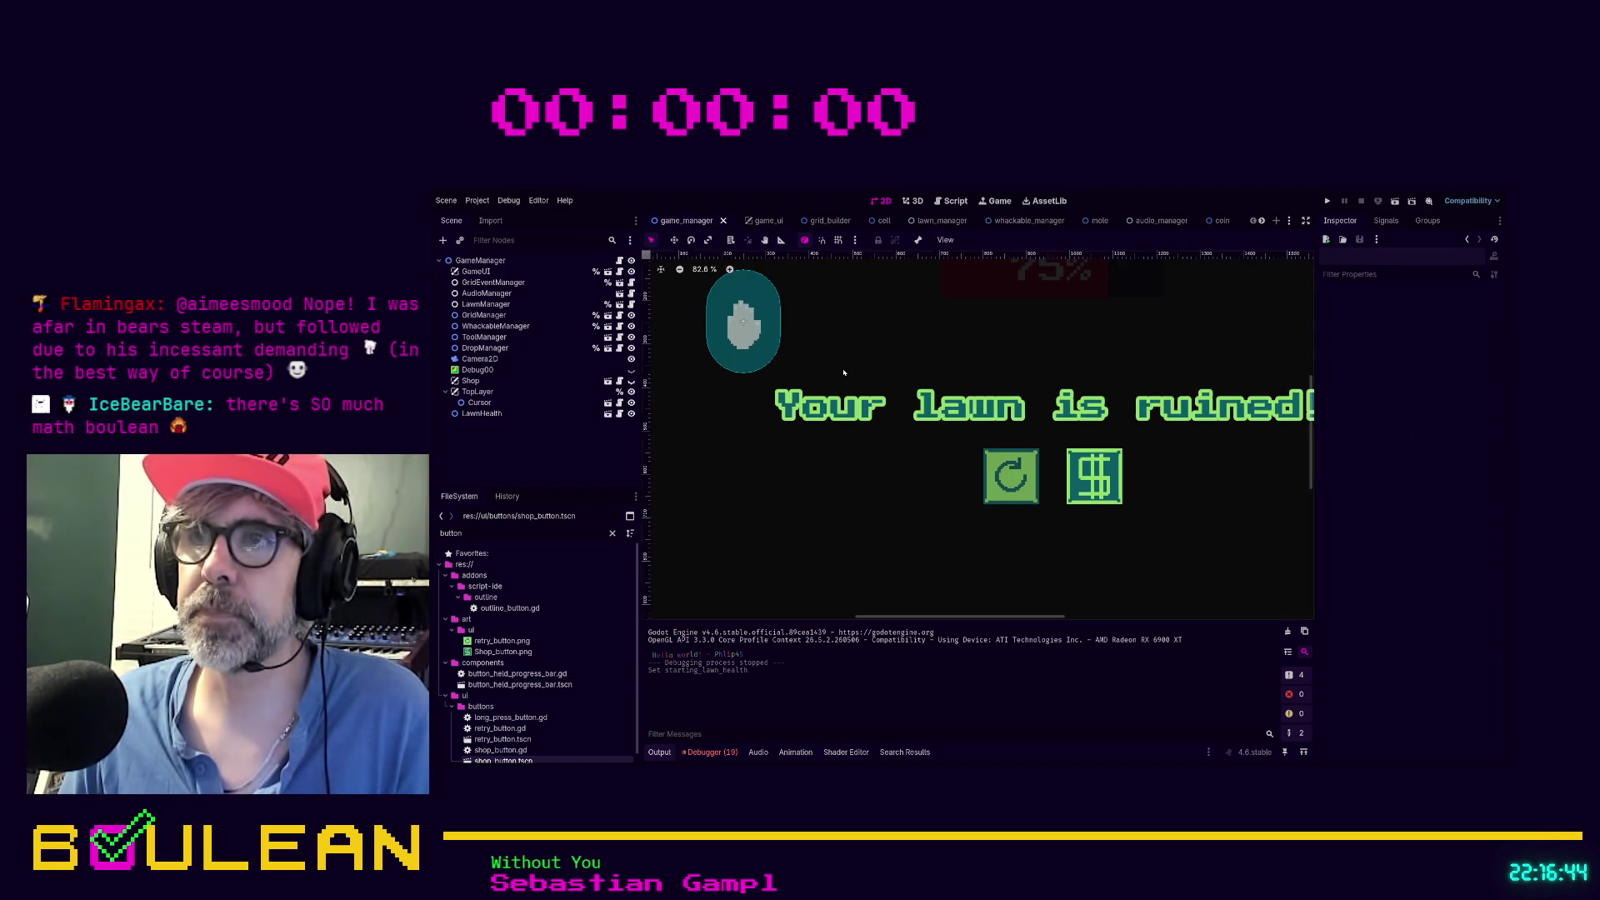
pyautogui.scroll(-3, 842, 365)
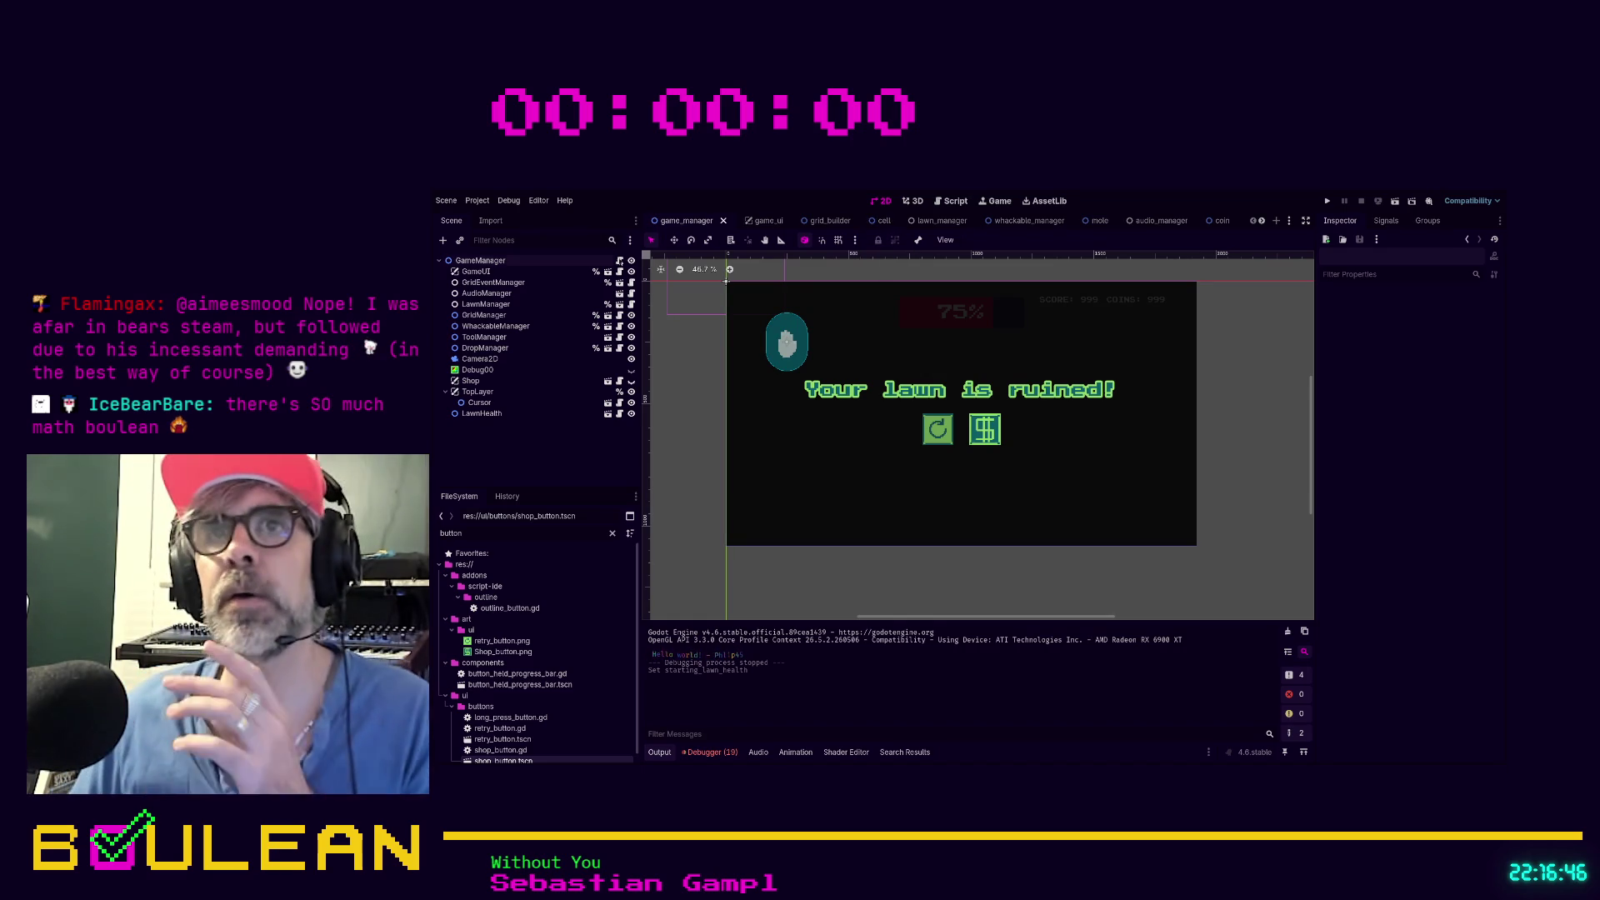
pyautogui.click(619, 261)
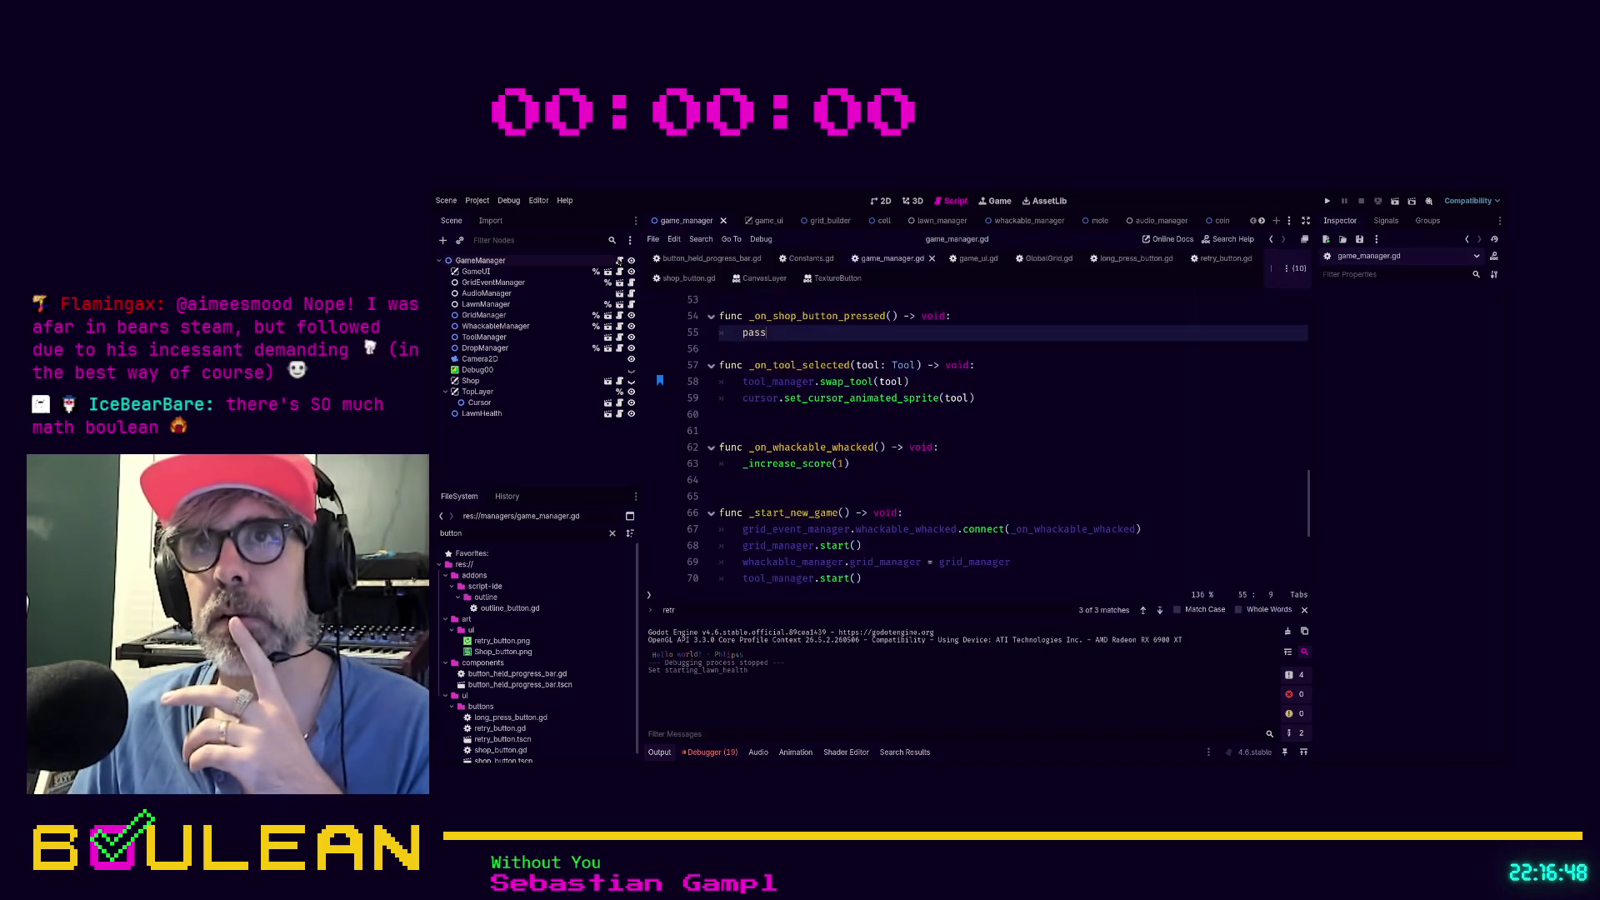
# Replace pass in _on_shop_button_pressed() with a call to _open_shop()
pyautogui.scroll(-3, 935, 412)
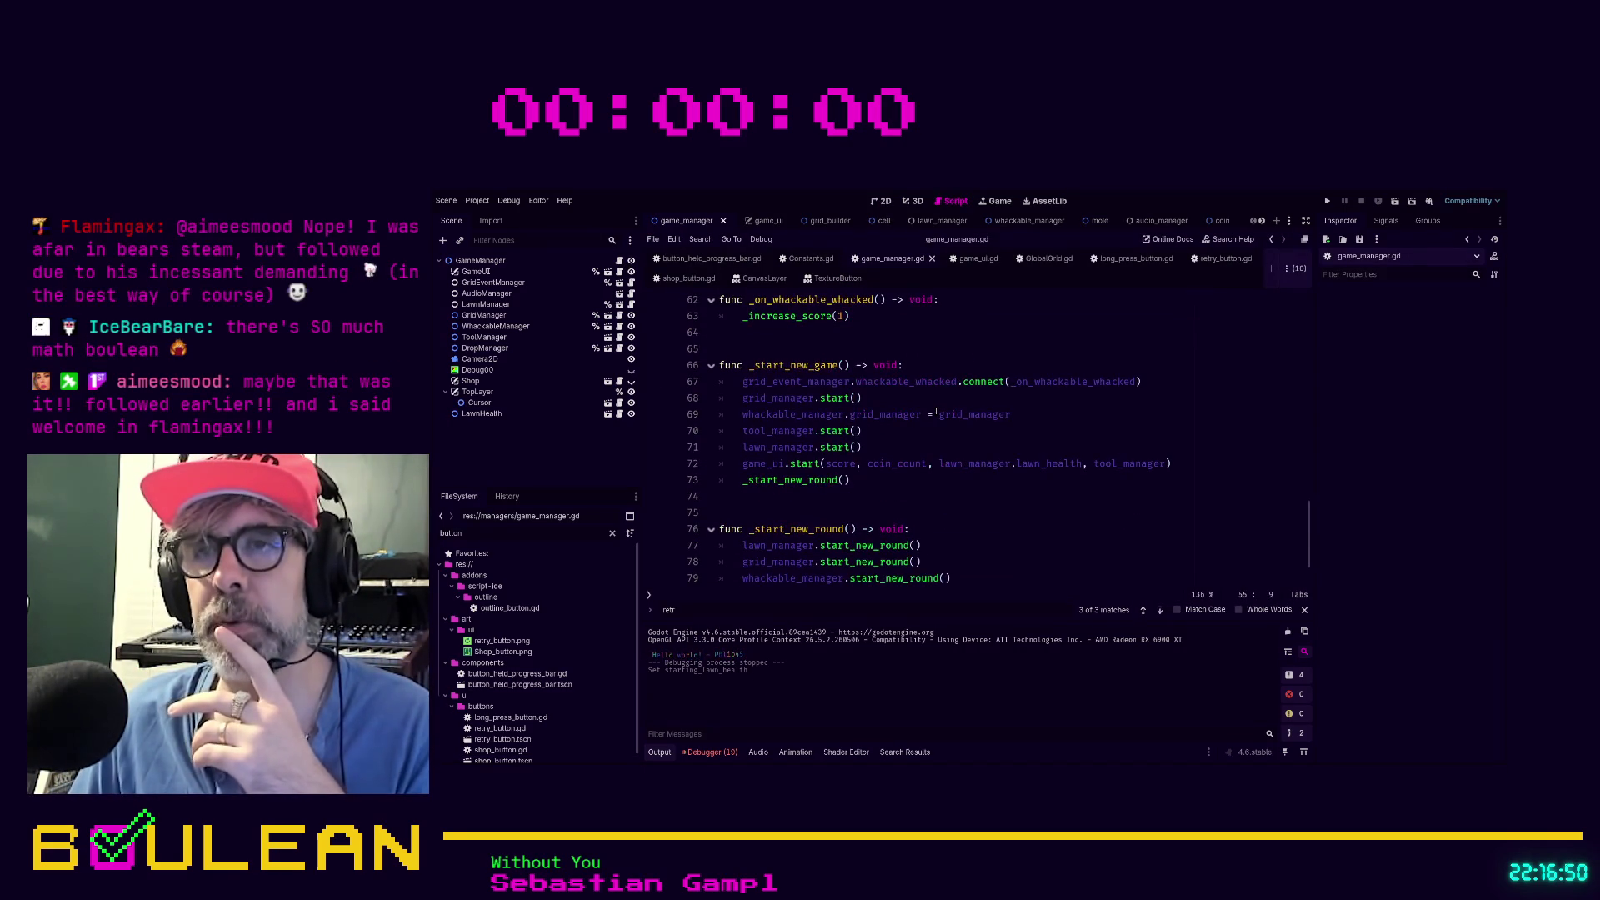
pyautogui.scroll(2, 936, 412)
pyautogui.scroll(-2, 771, 356)
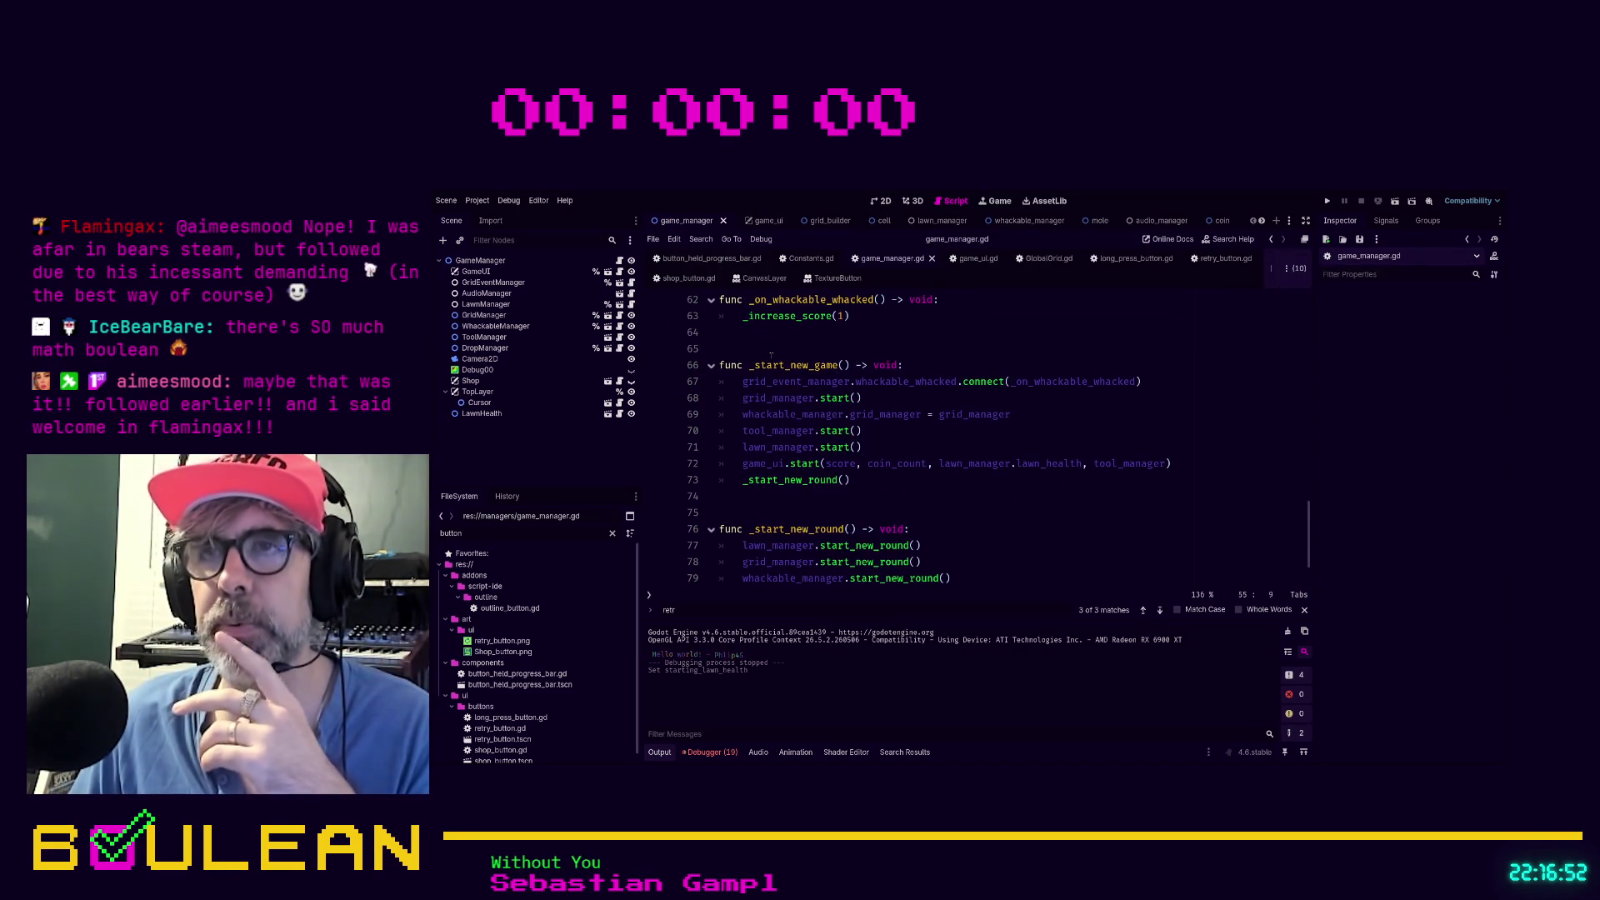
pyautogui.scroll(4, 770, 355)
pyautogui.scroll(1, 799, 395)
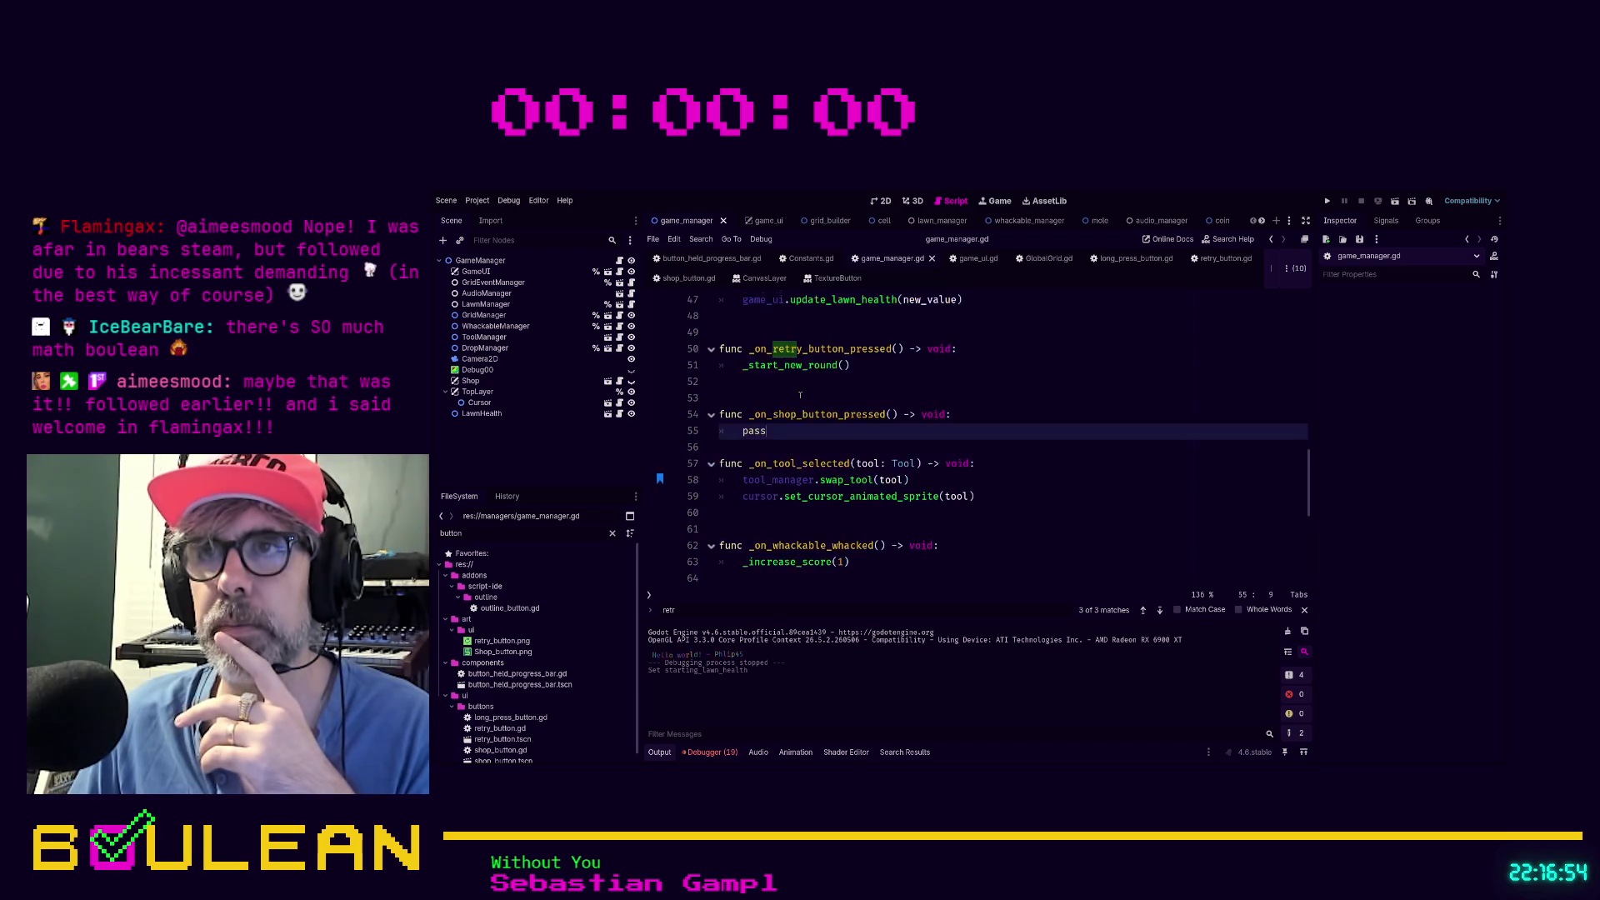
pyautogui.doubleClick(754, 431)
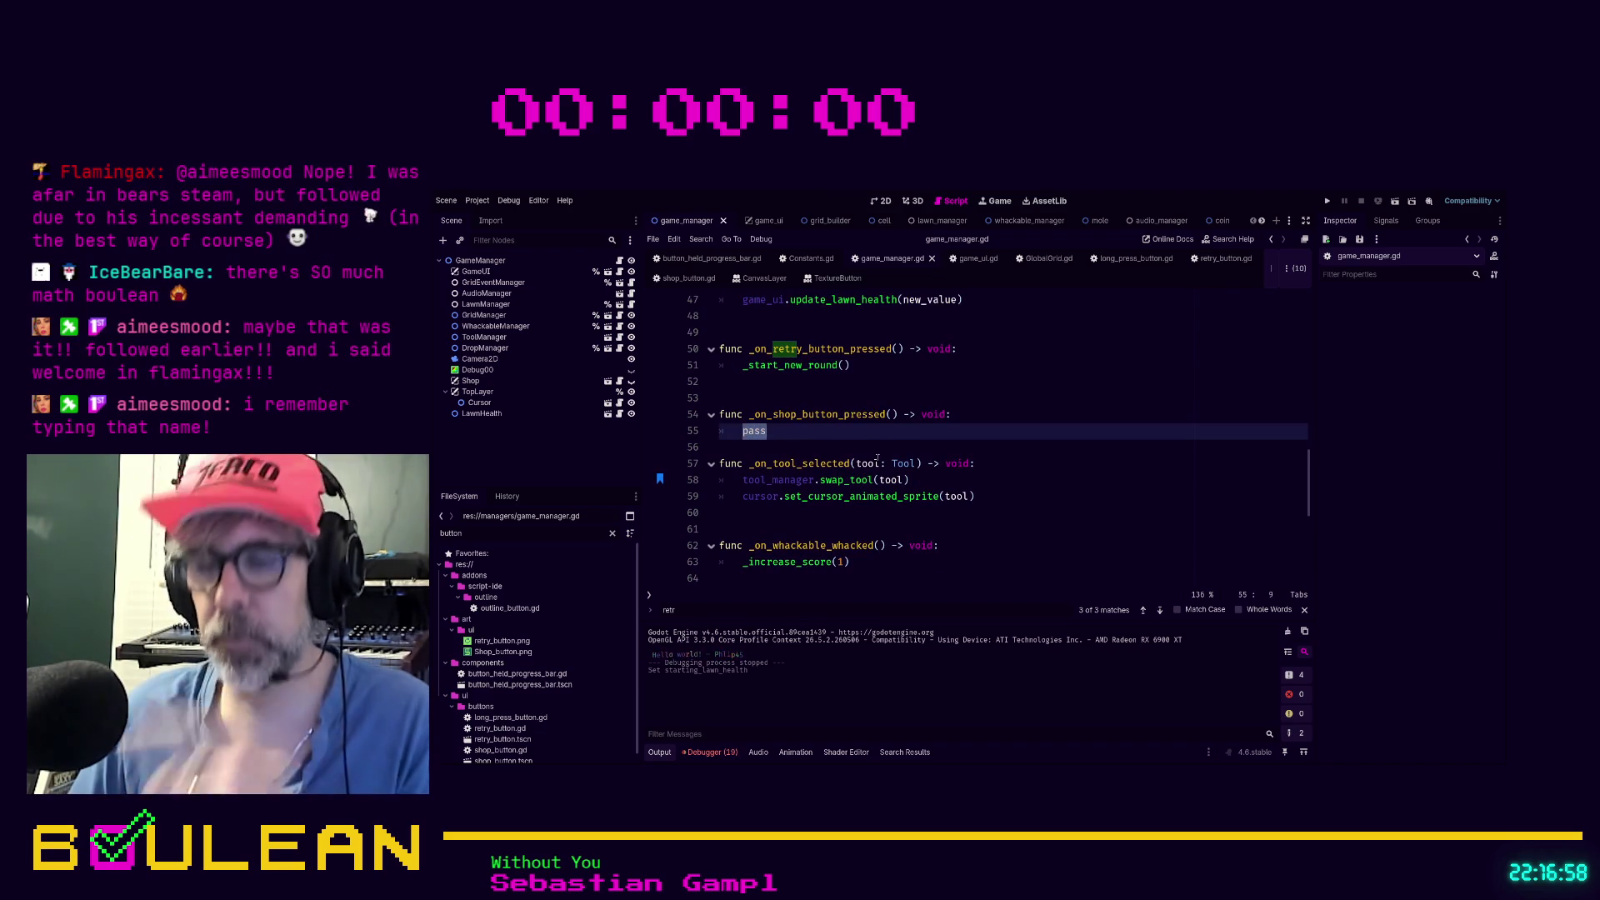
pyautogui.write('_open_shop')
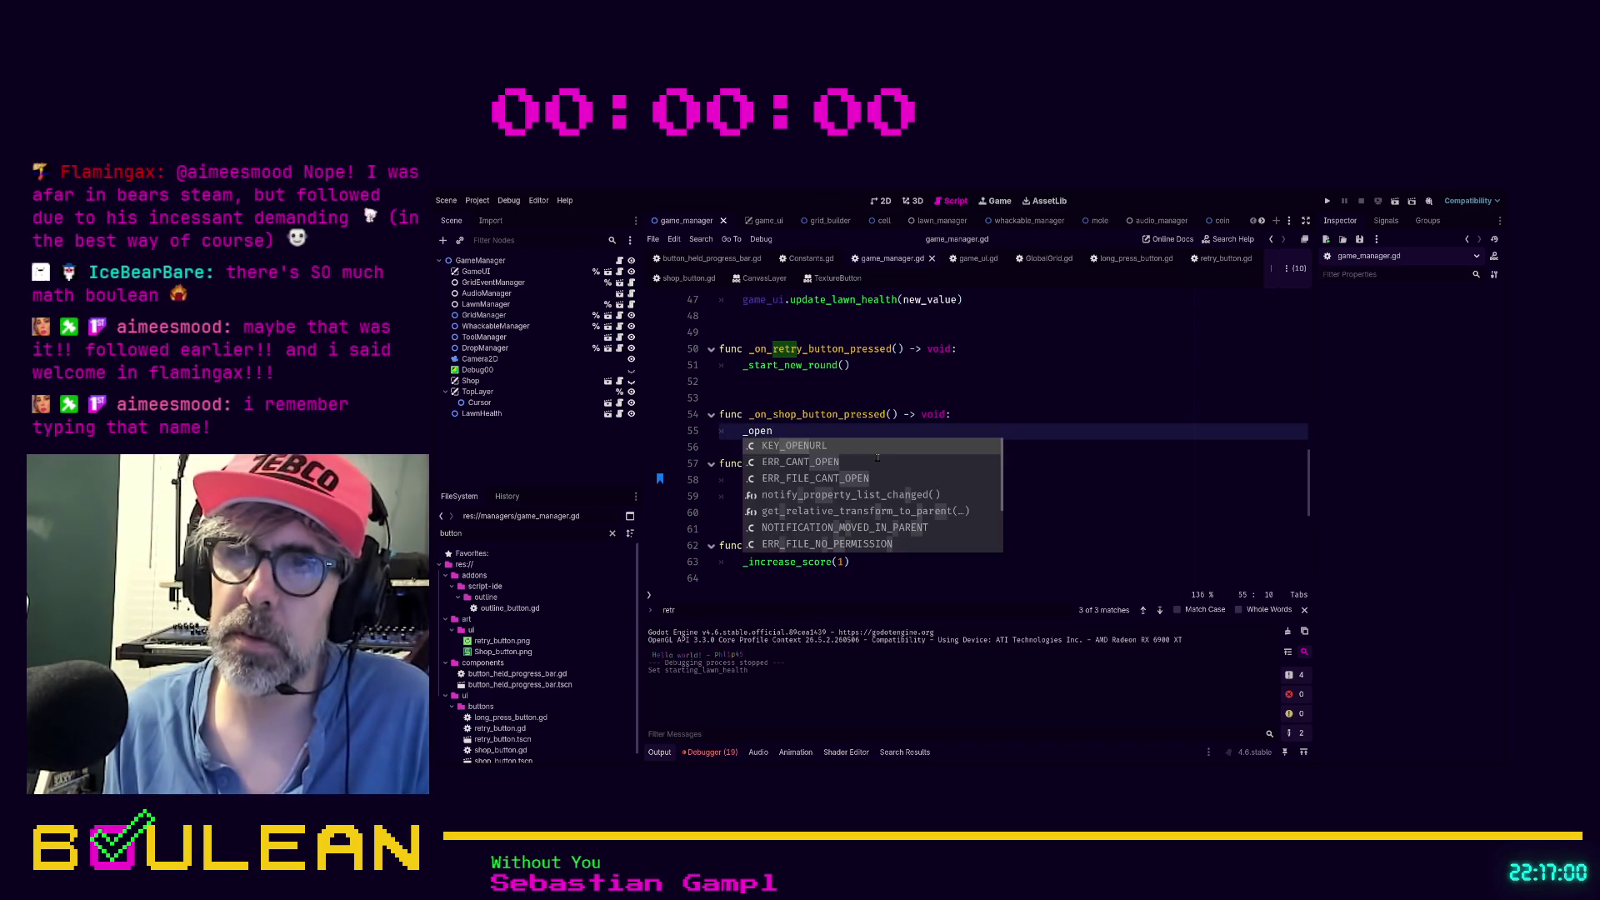
pyautogui.write('(')
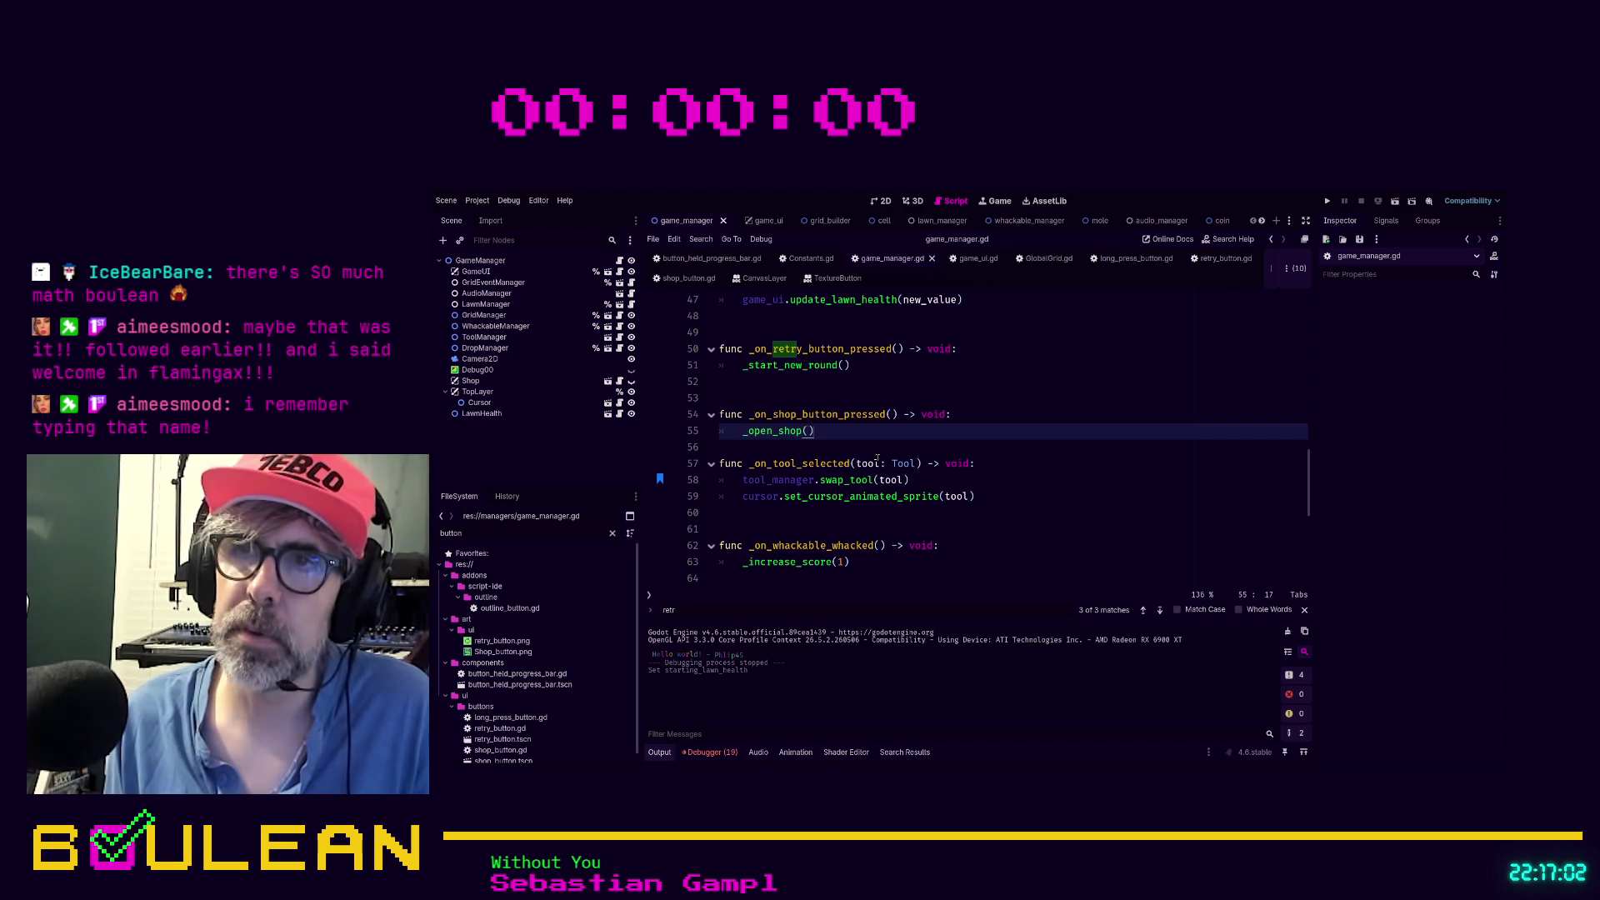
pyautogui.scroll(-4, 877, 457)
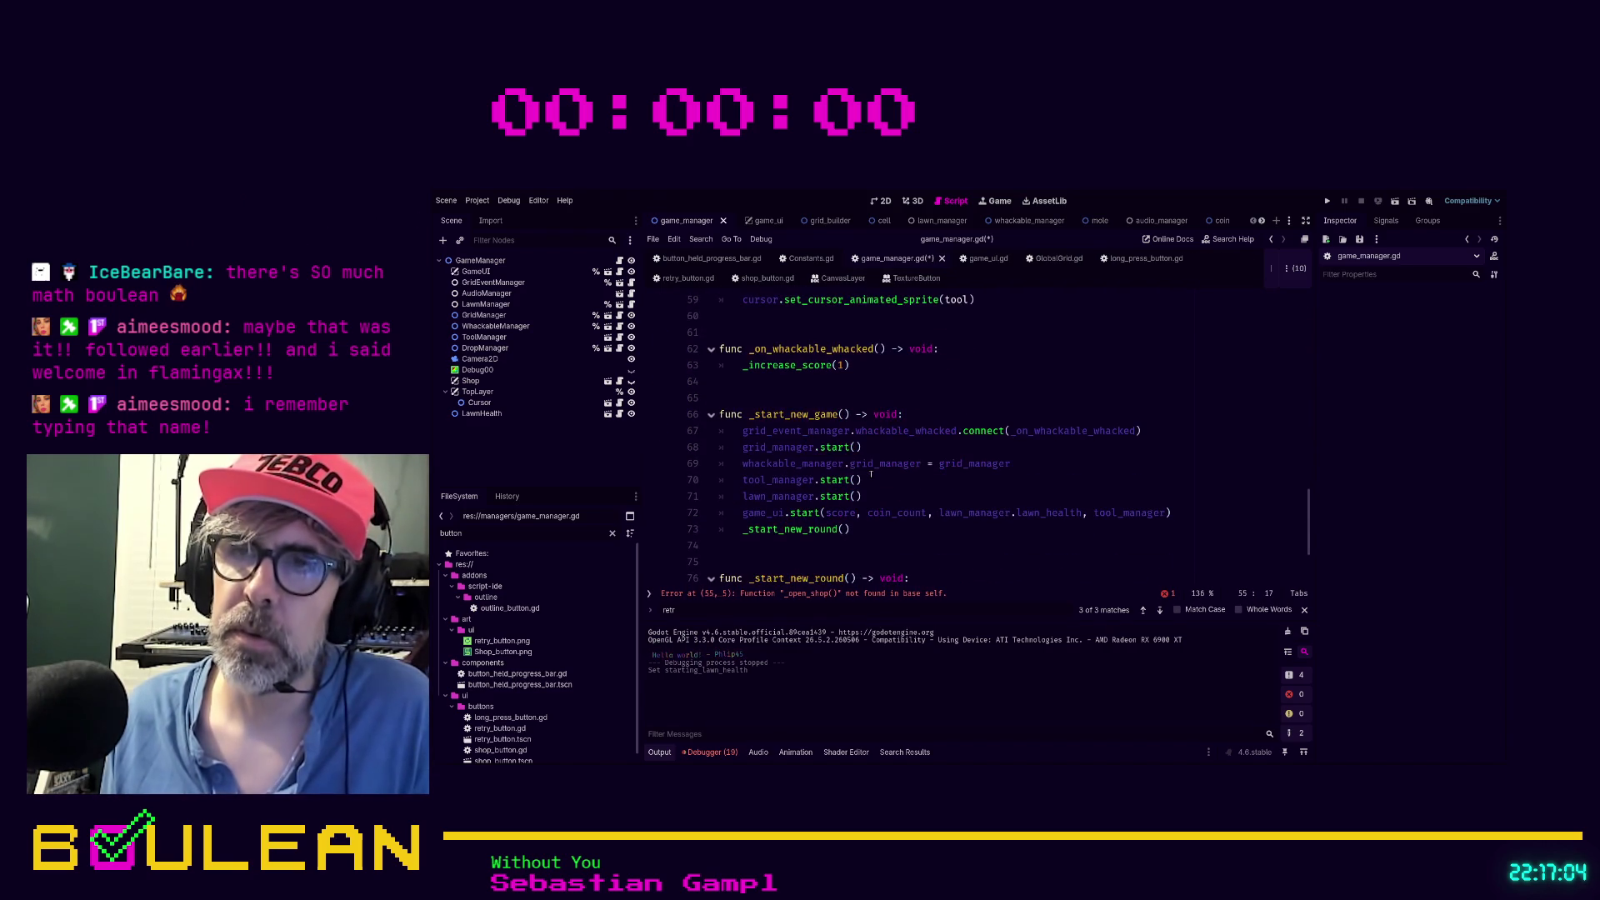
pyautogui.click(788, 384)
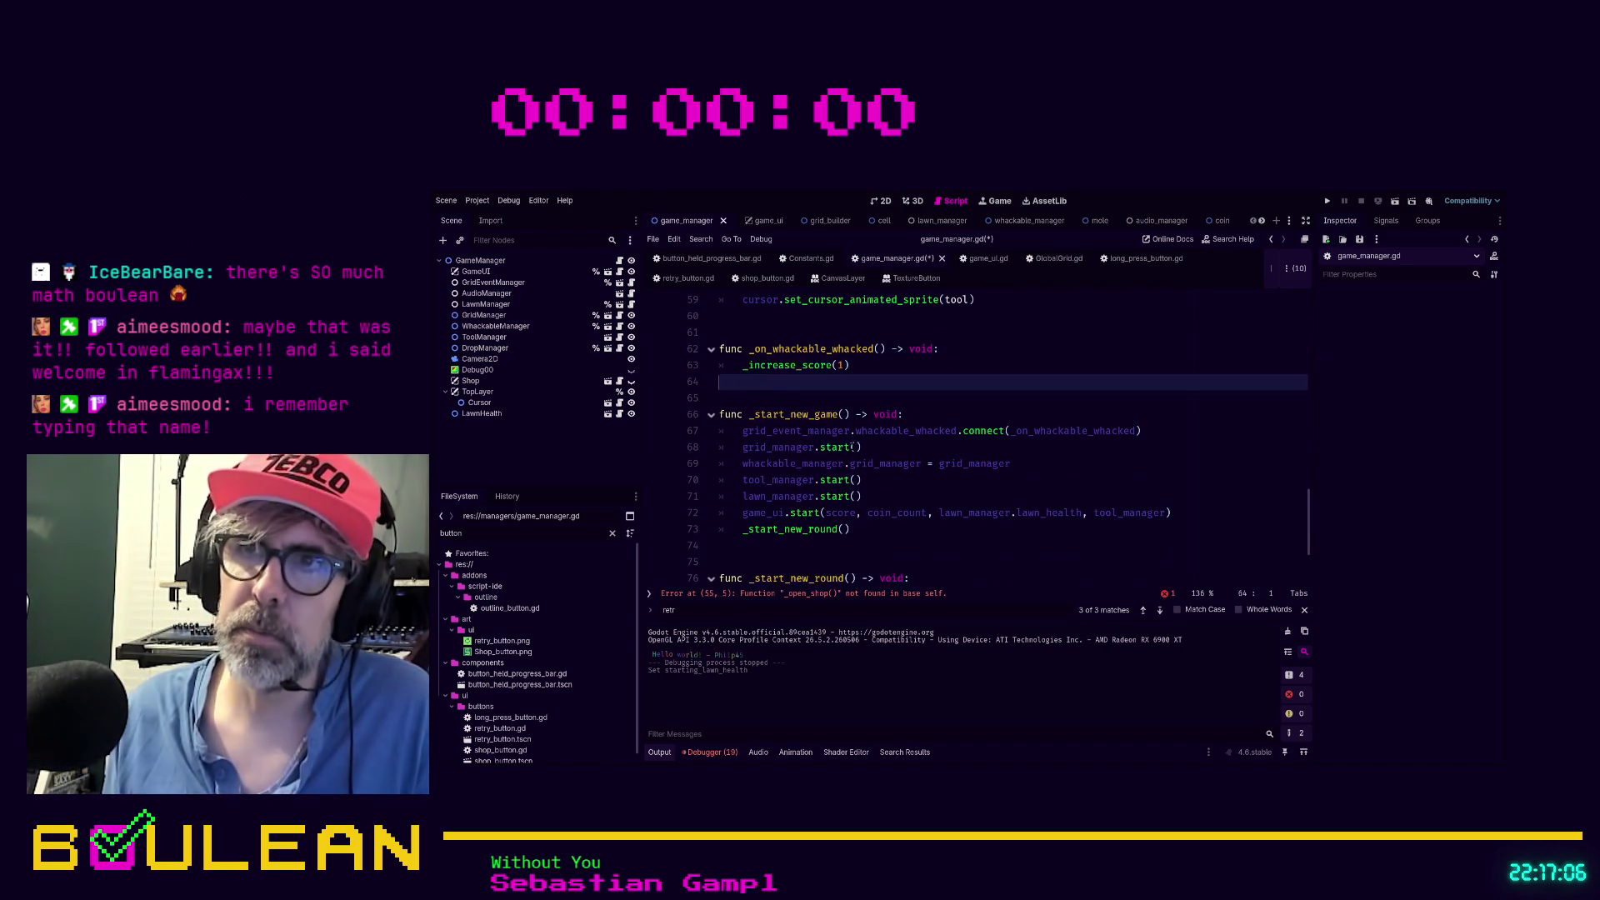
# Declare func _open_shop() -> void: above _start_new_game, beginning its body with shop
pyautogui.press('Return')
pyautogui.press('Return')
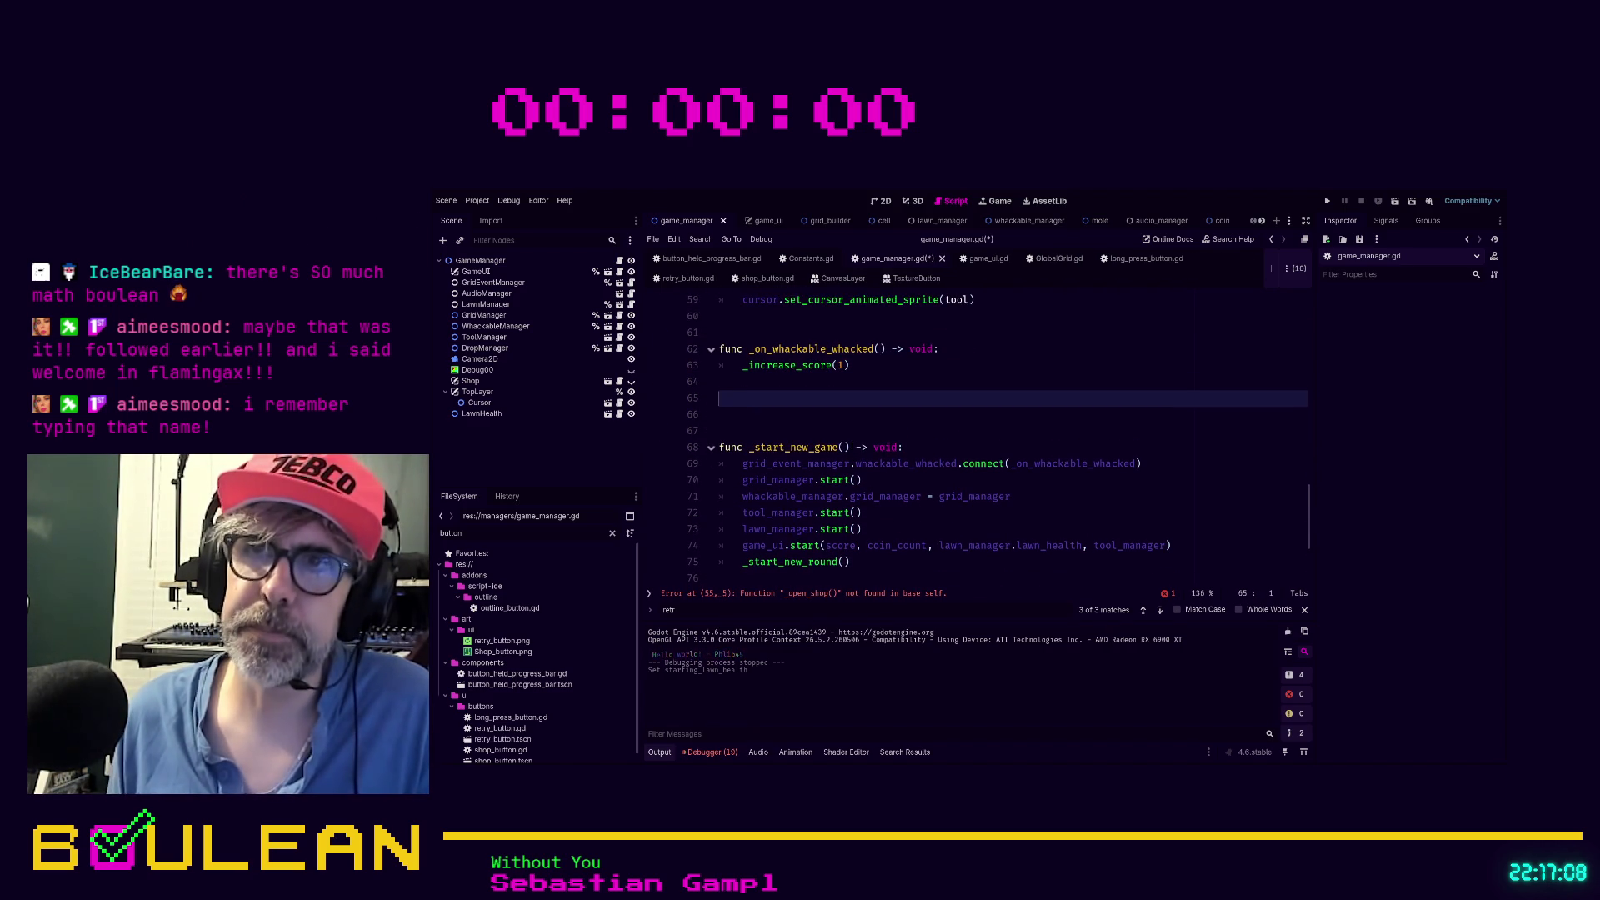
pyautogui.press('Return')
pyautogui.write('func _')
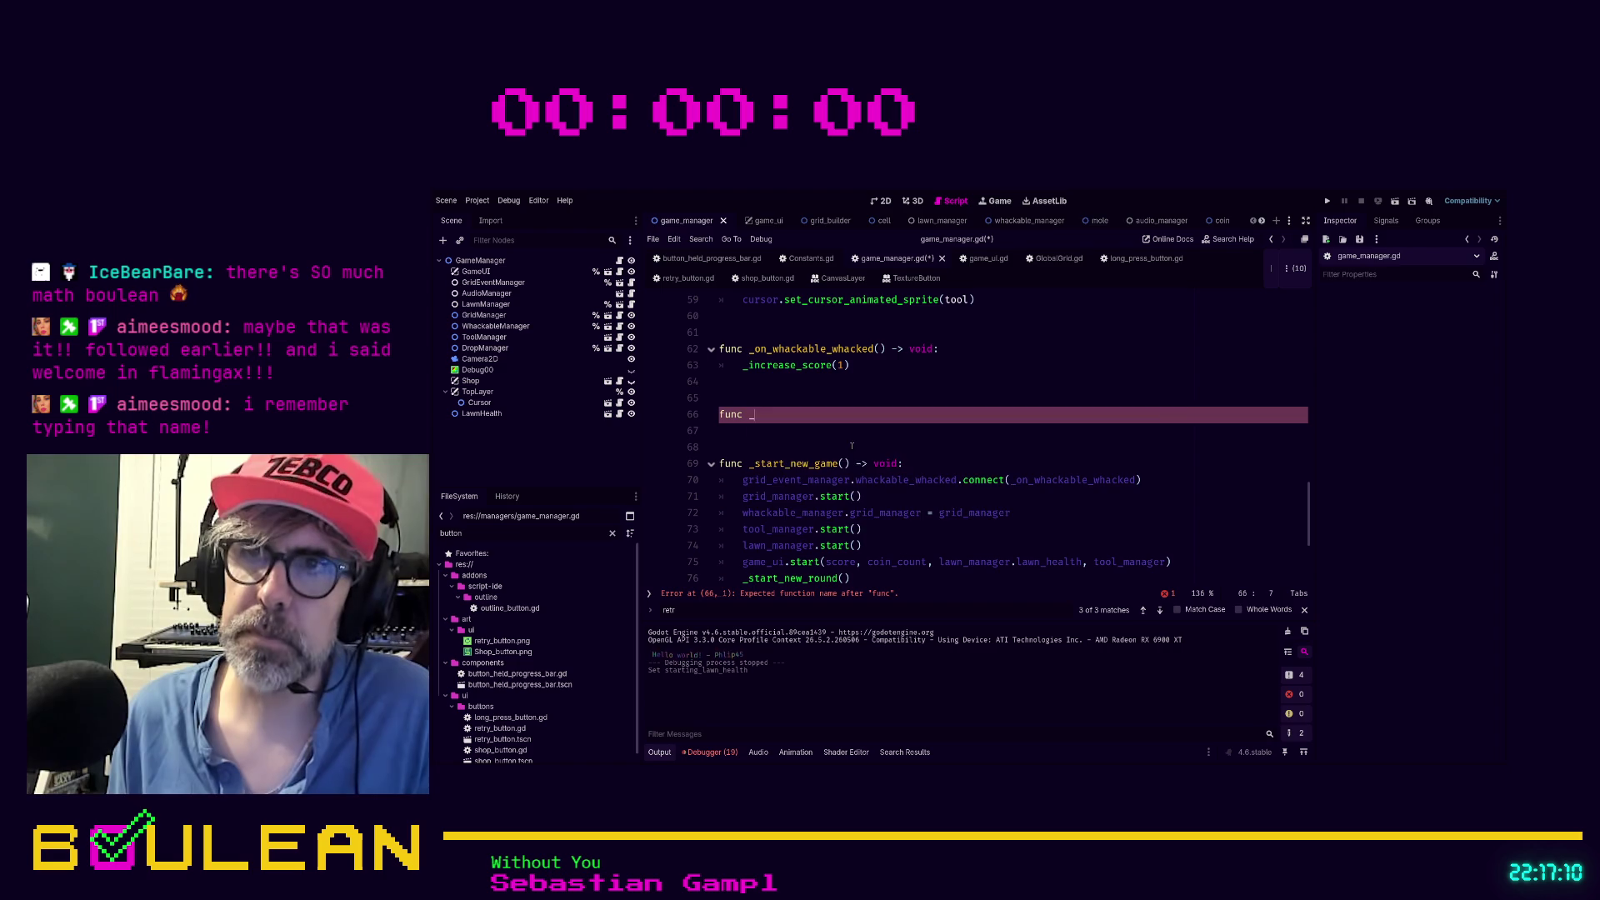
pyautogui.write('open_shop() -> void')
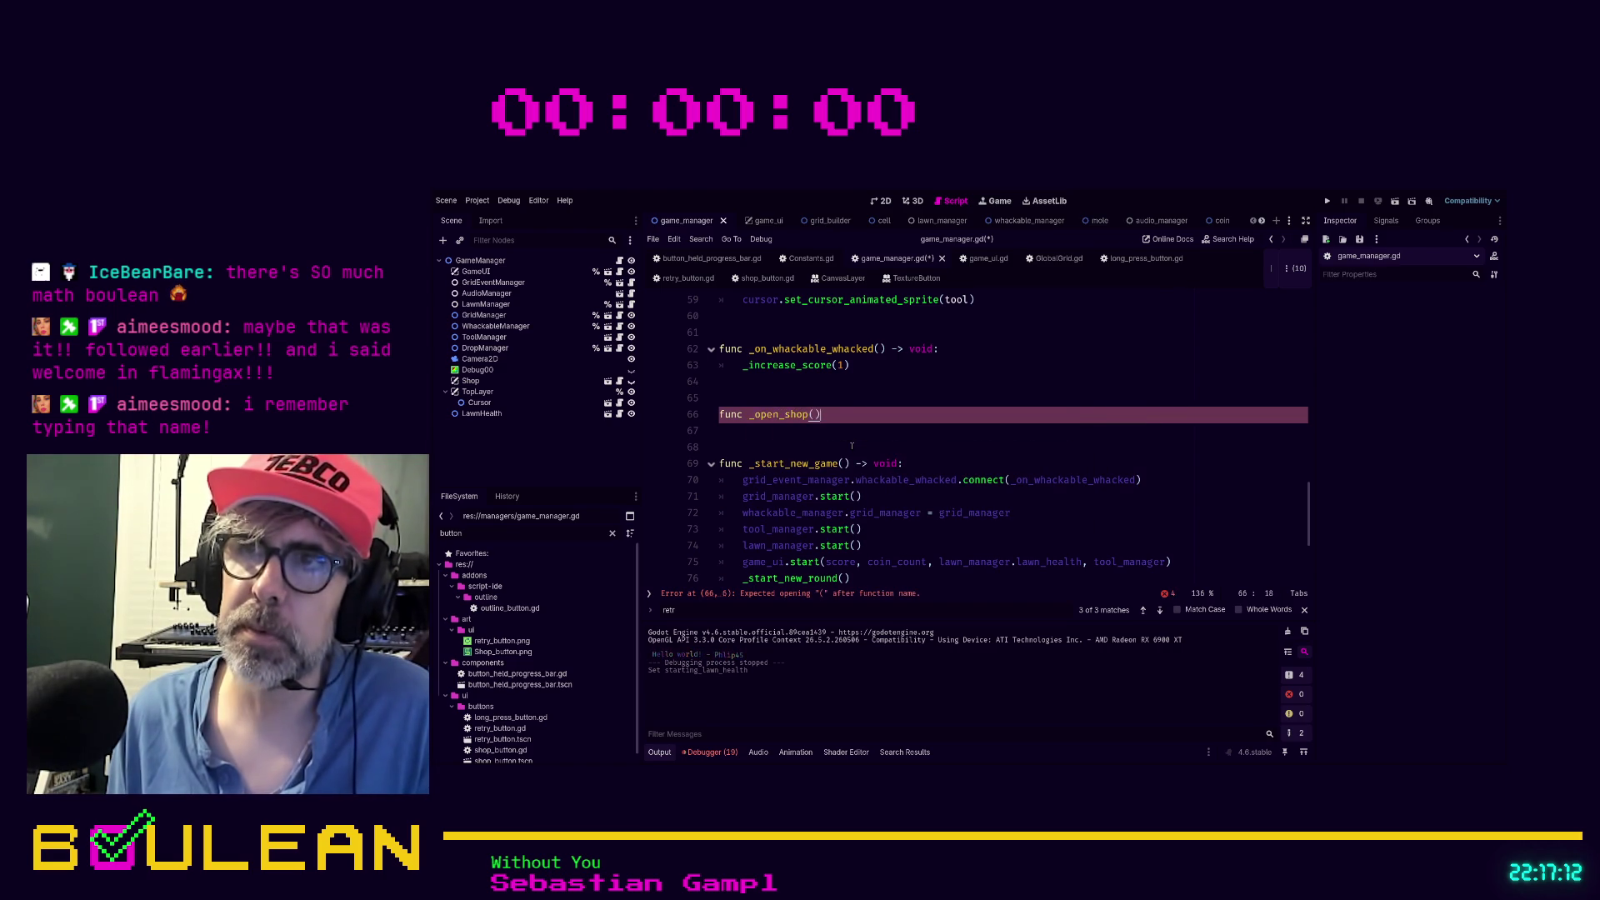
pyautogui.write(':')
pyautogui.press('Return')
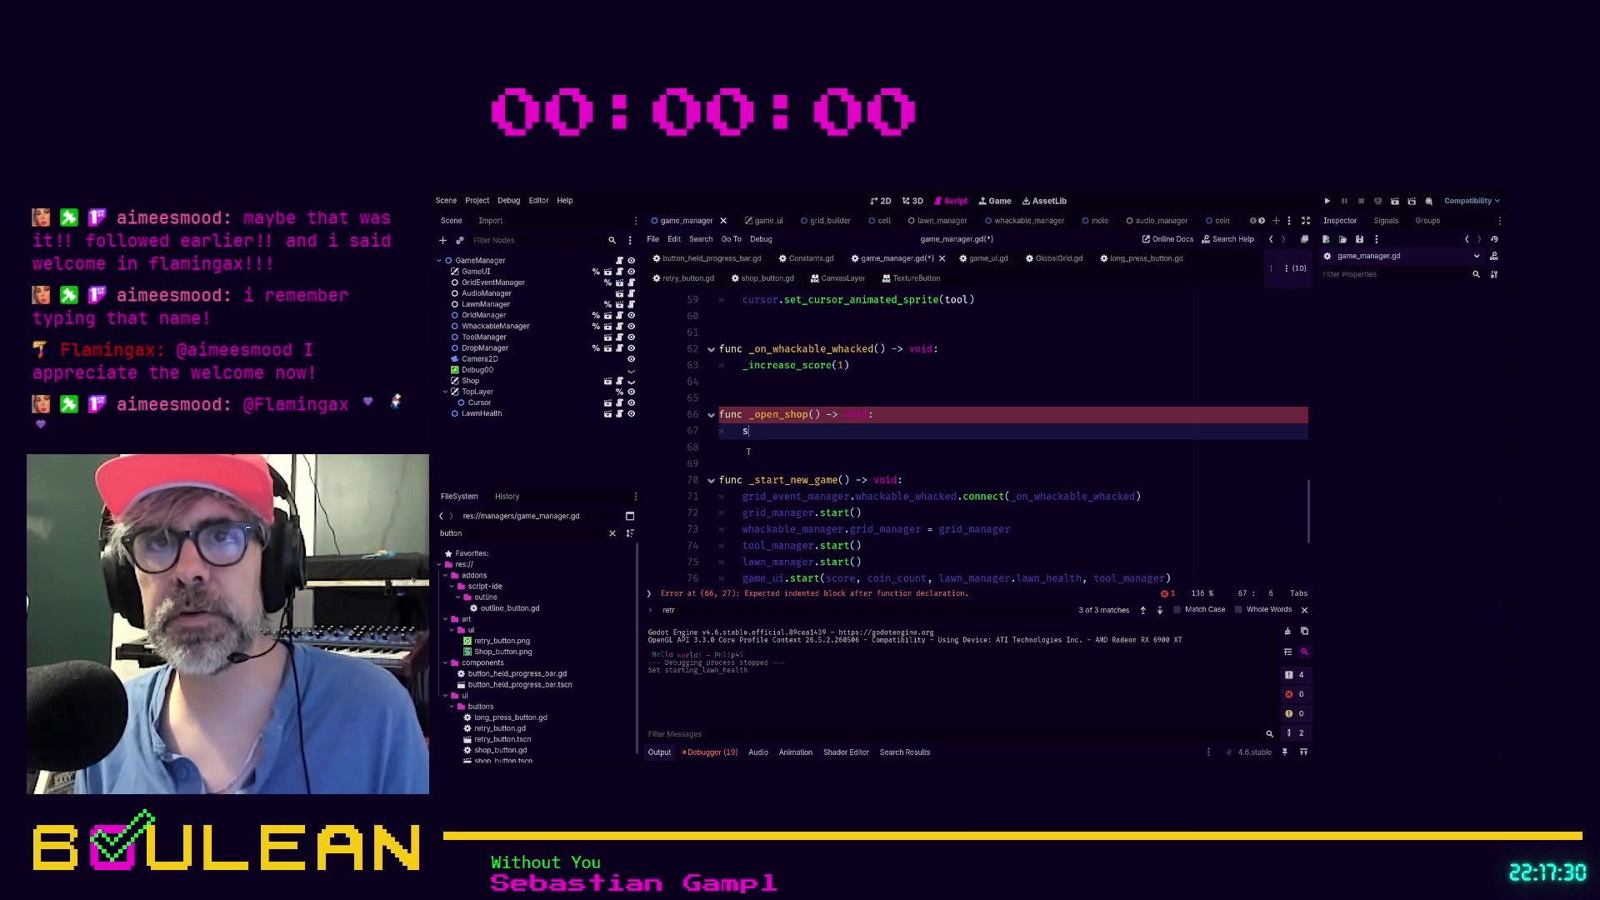
pyautogui.write('shop')
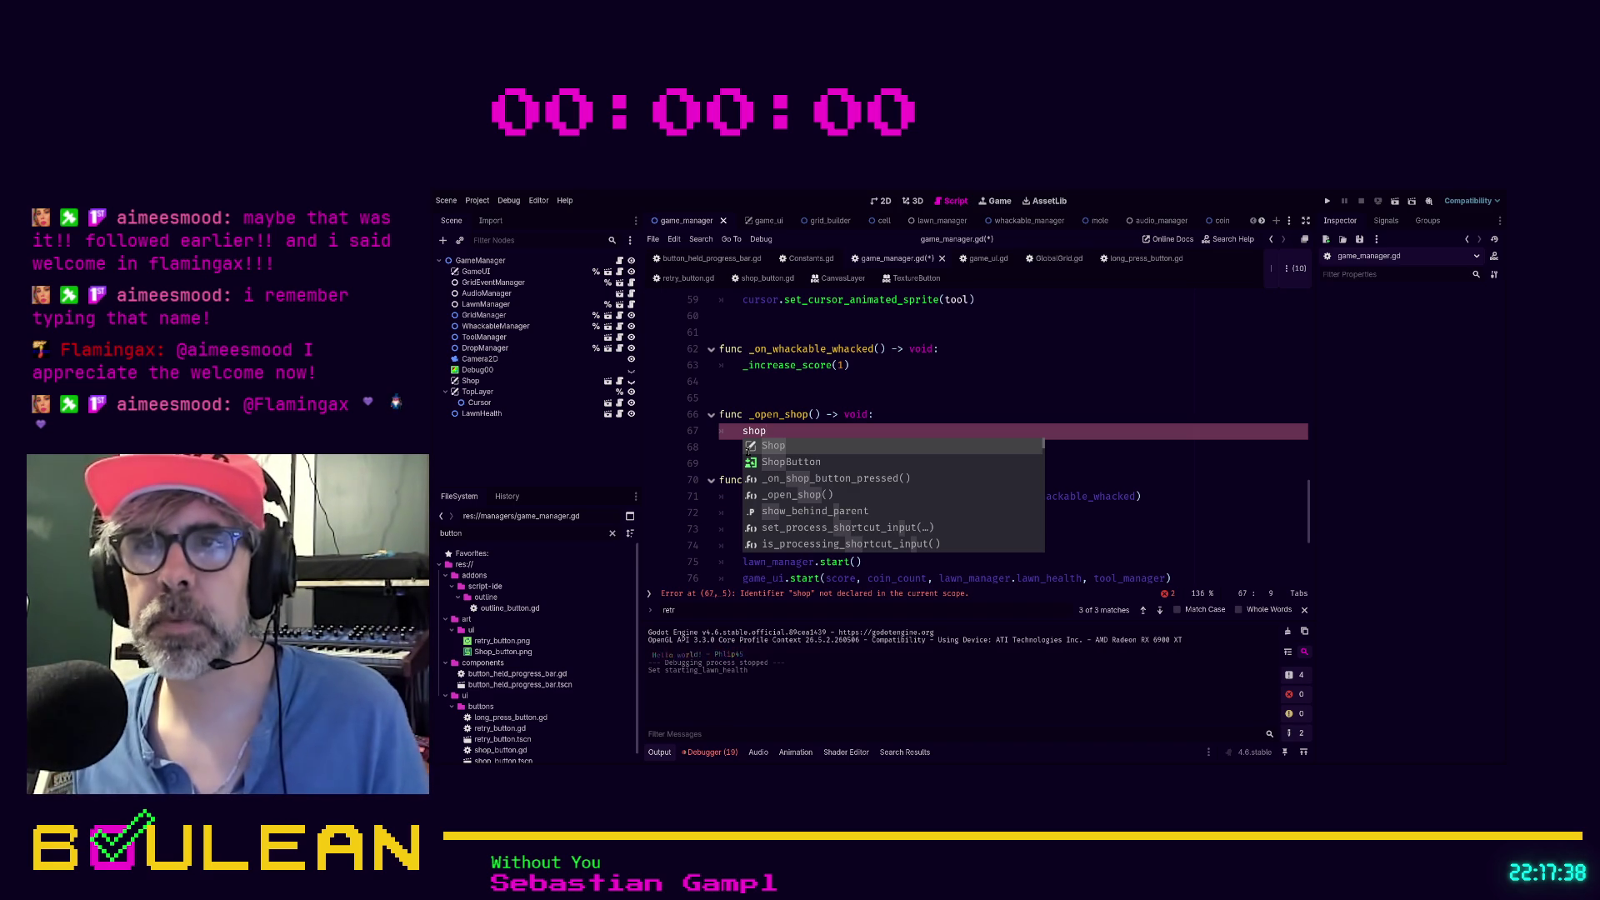
pyautogui.click(483, 381)
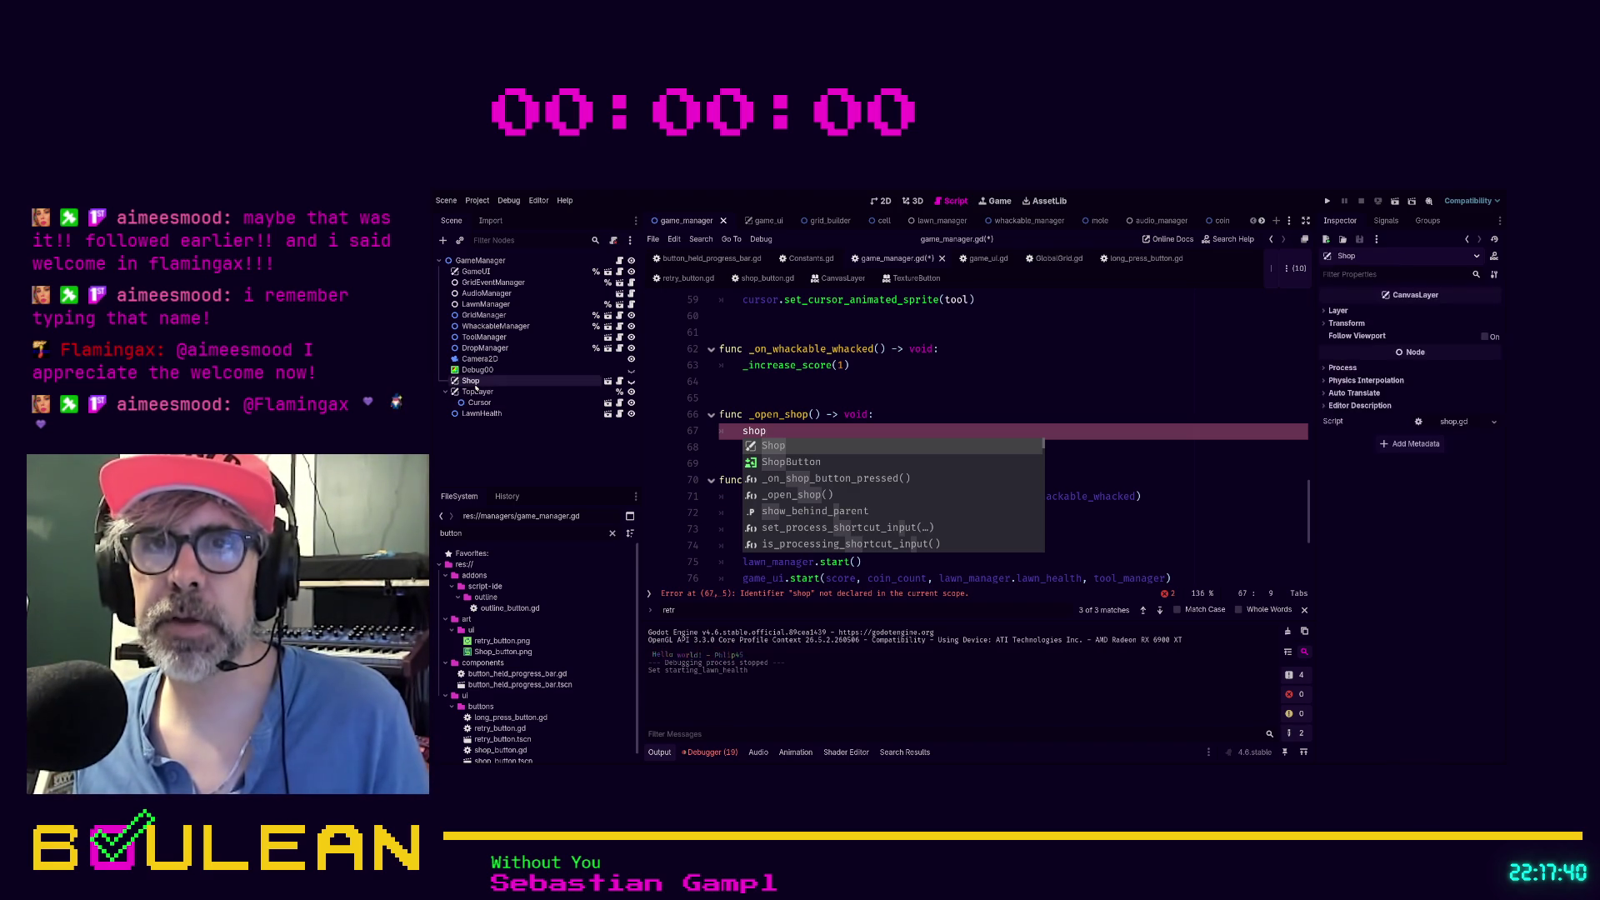
# Drag the Shop node into the script as a shop variable and move it up among the declarations
pyautogui.scroll(15, 983, 351)
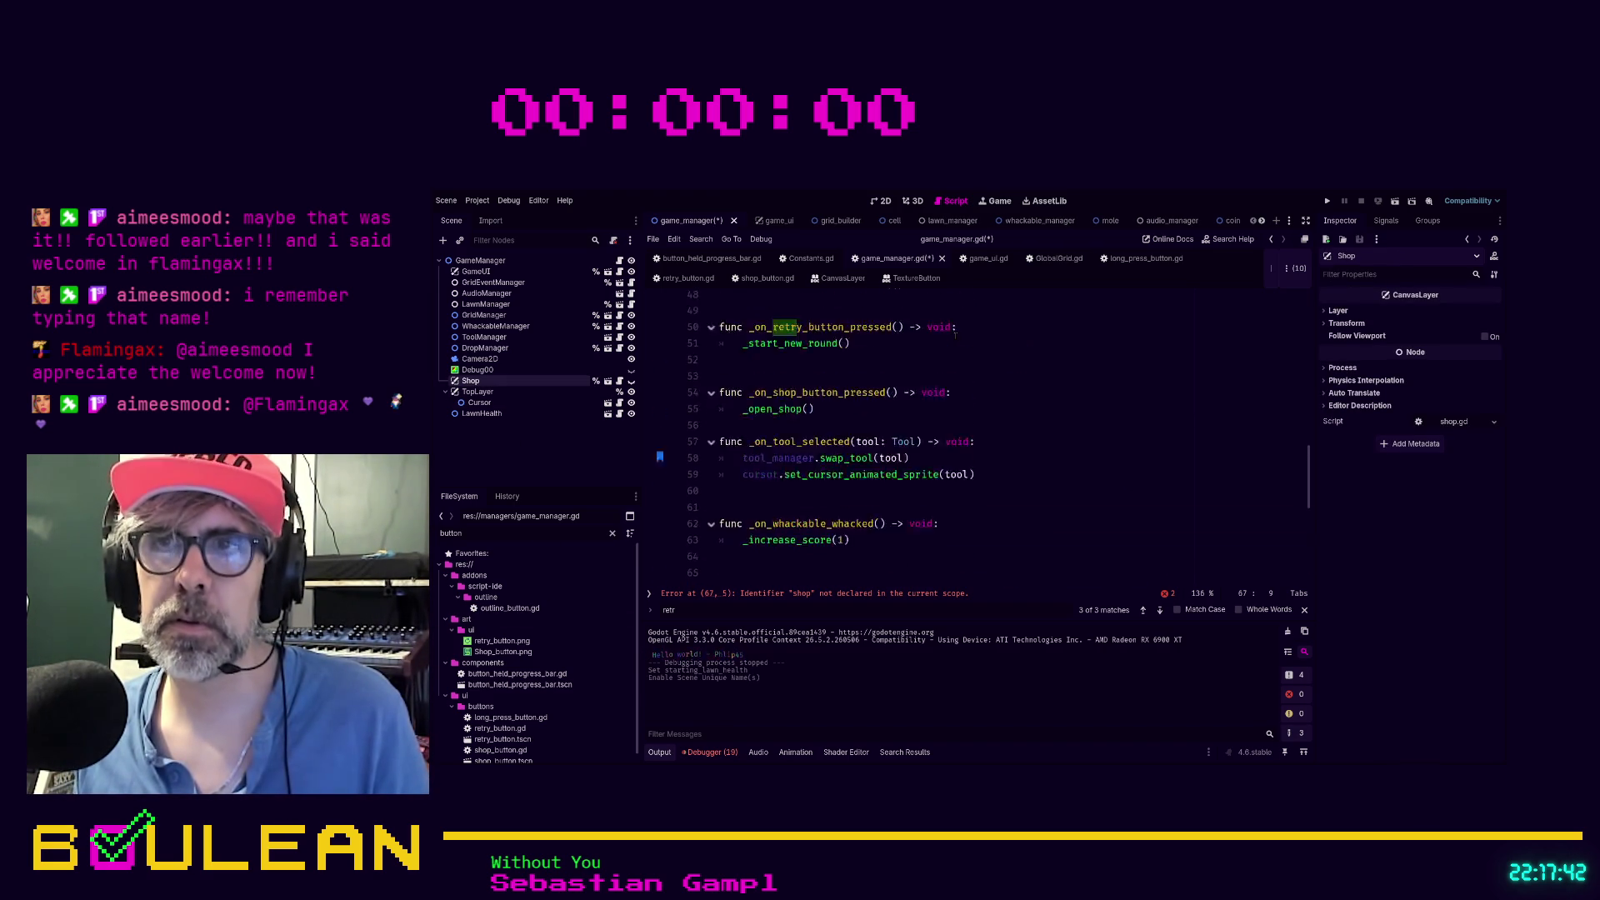
pyautogui.scroll(-1, 983, 350)
pyautogui.moveTo(471, 381); pyautogui.dragTo(746, 421)
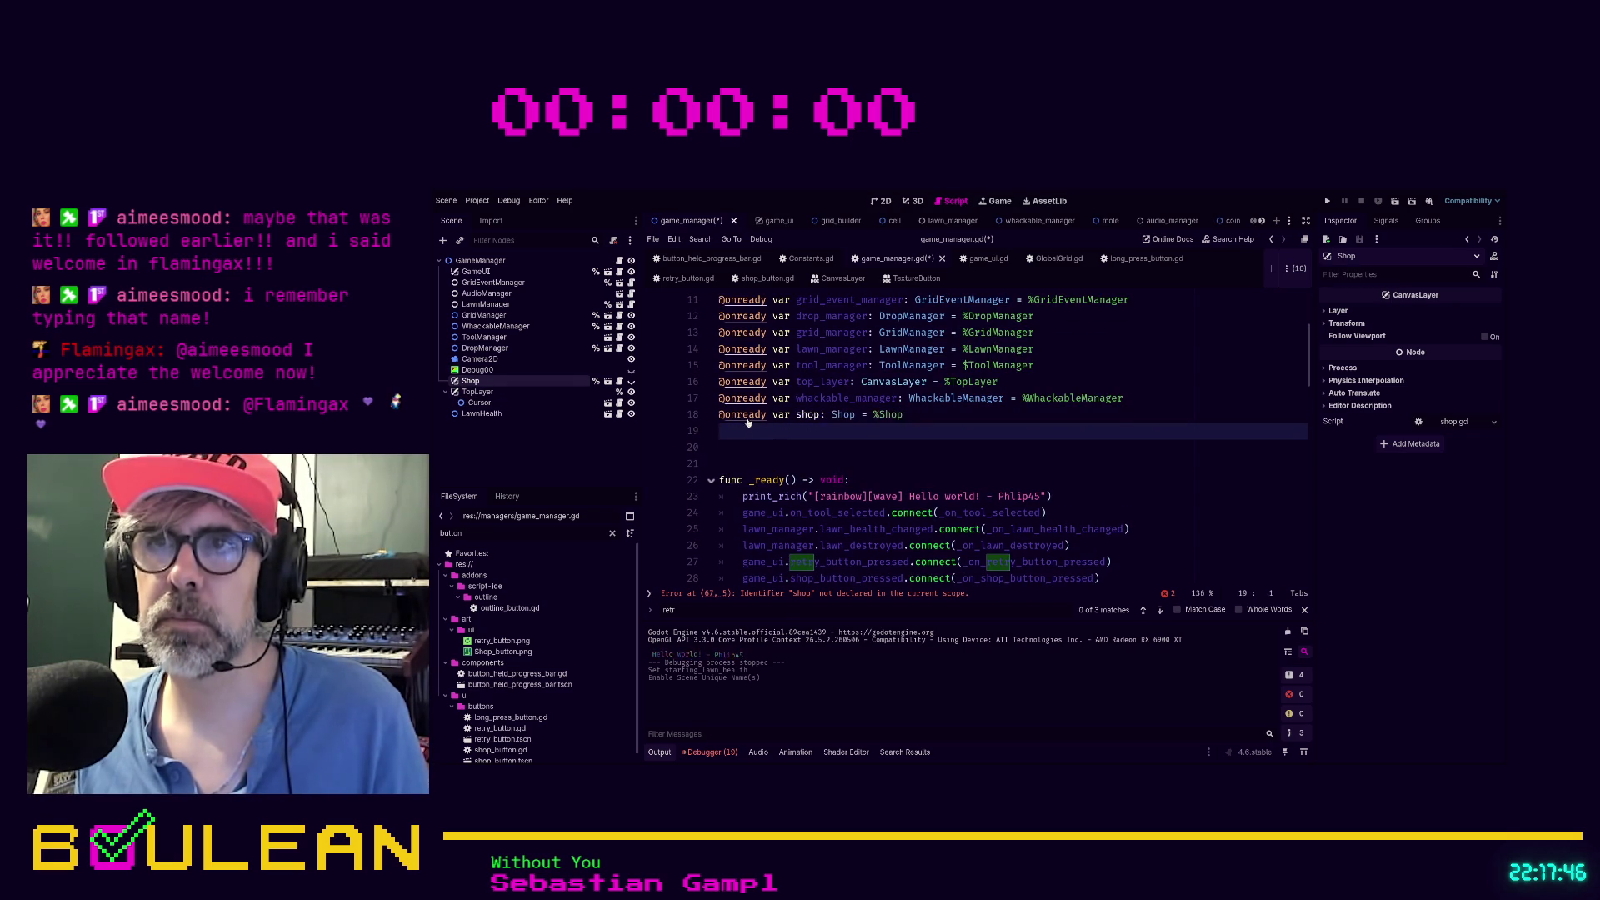
pyautogui.hotkey('alt', 'Up')
pyautogui.hotkey('alt', 'Up')
pyautogui.hotkey('alt', 'Up')
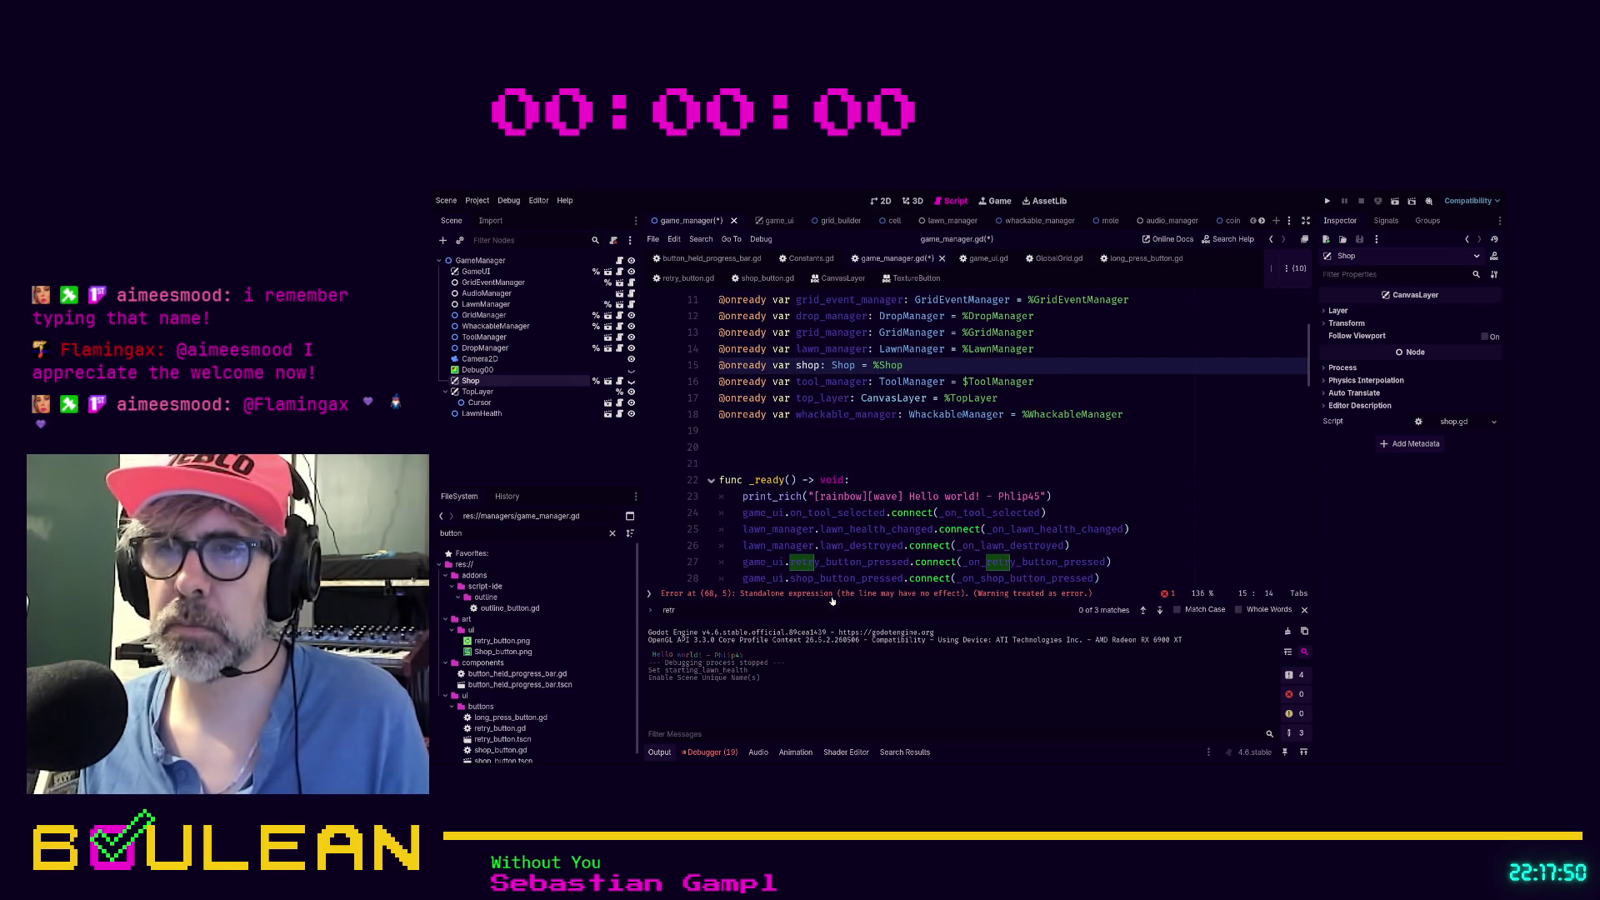
# Make _open_shop() call shop.open(), then open shop.gd on a fresh line
pyautogui.scroll(-16, 872, 452)
pyautogui.click(854, 453)
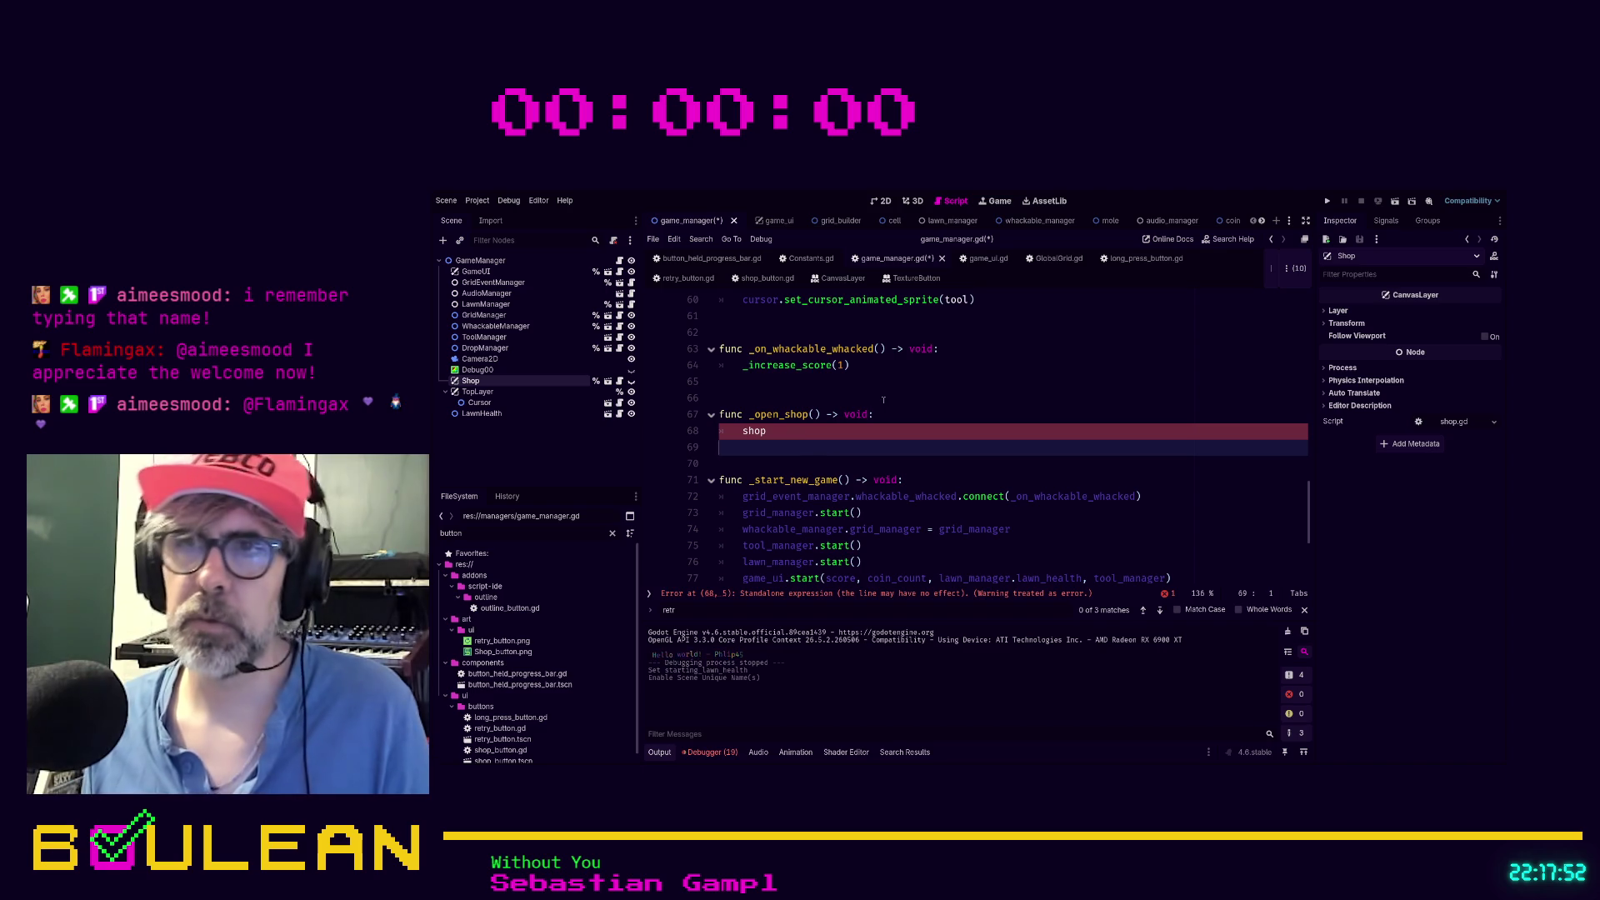
pyautogui.click(820, 431)
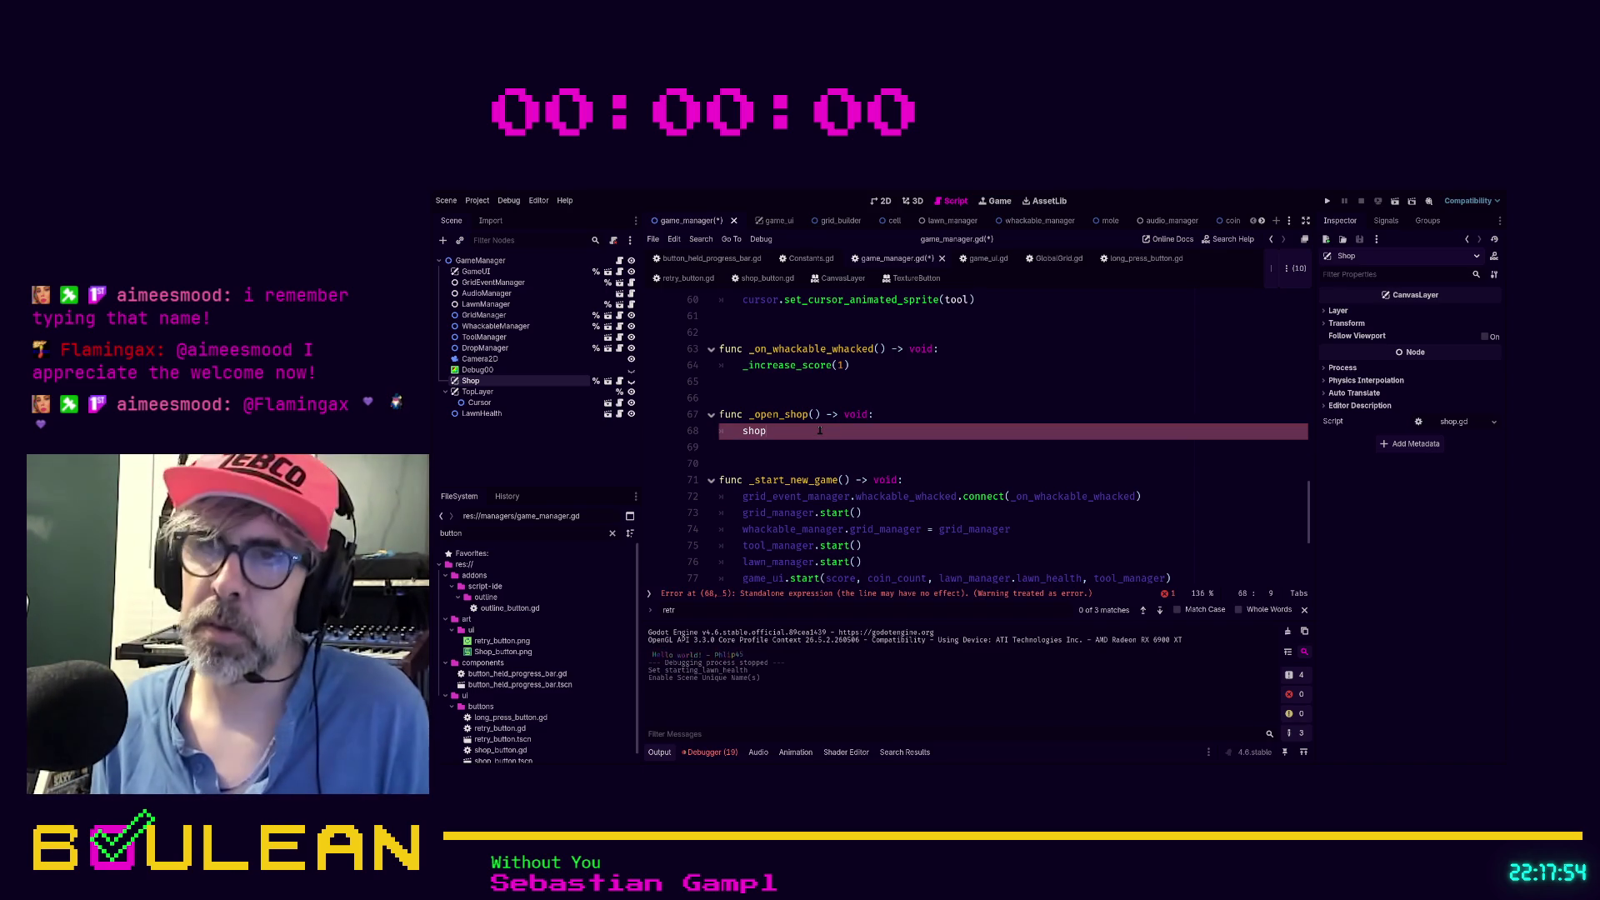
pyautogui.write('.')
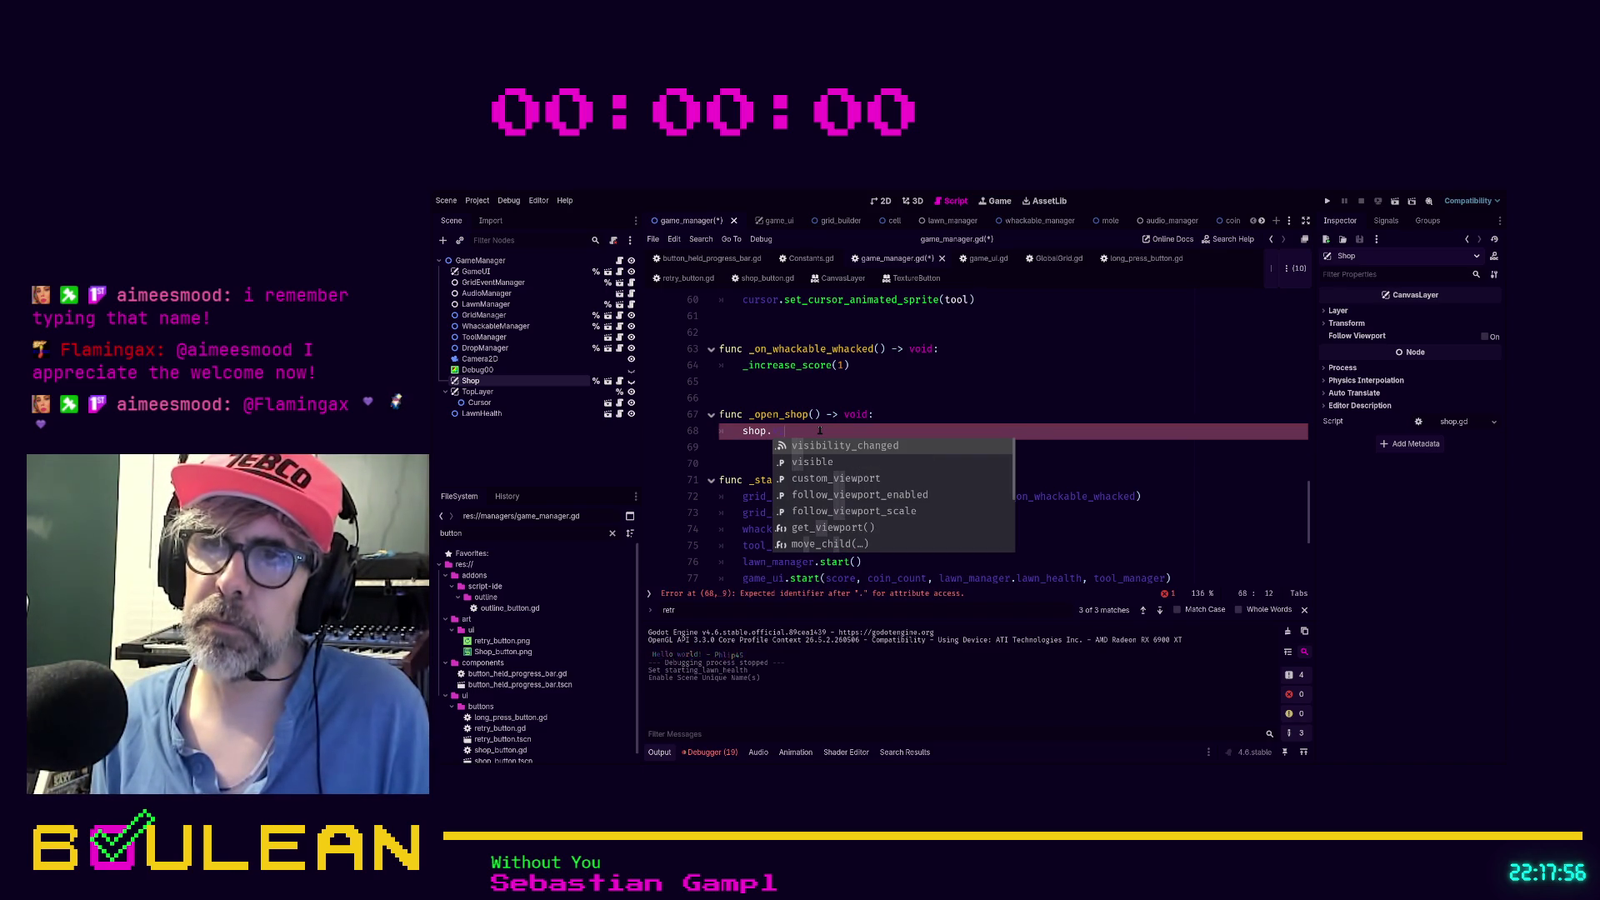
pyautogui.write('visible')
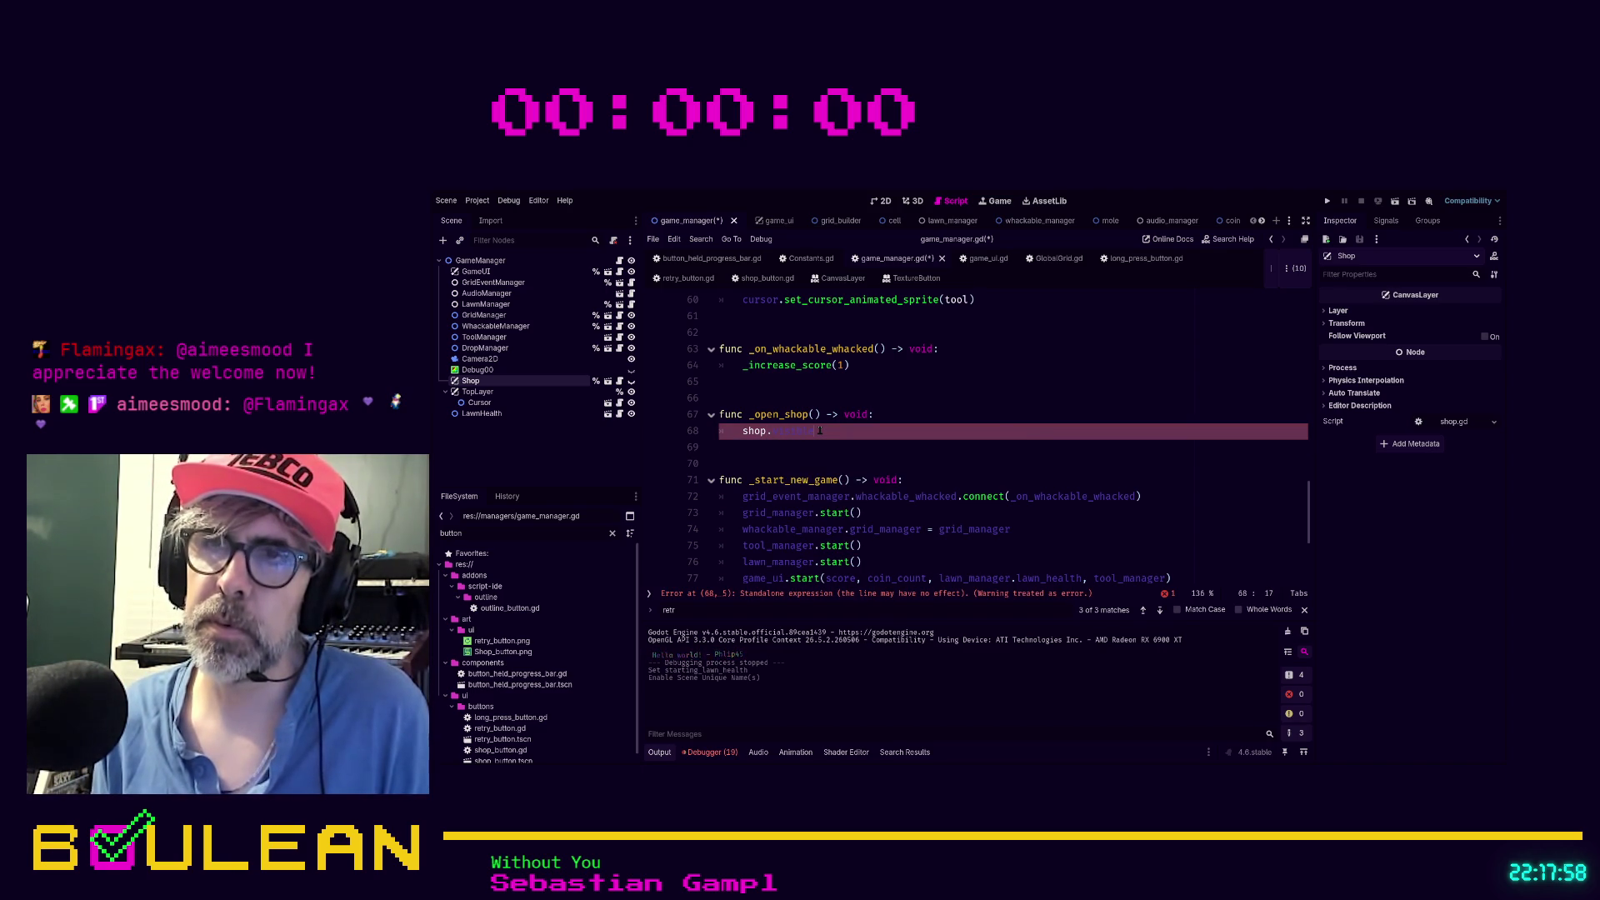
pyautogui.hotkey('shift', 'Home')
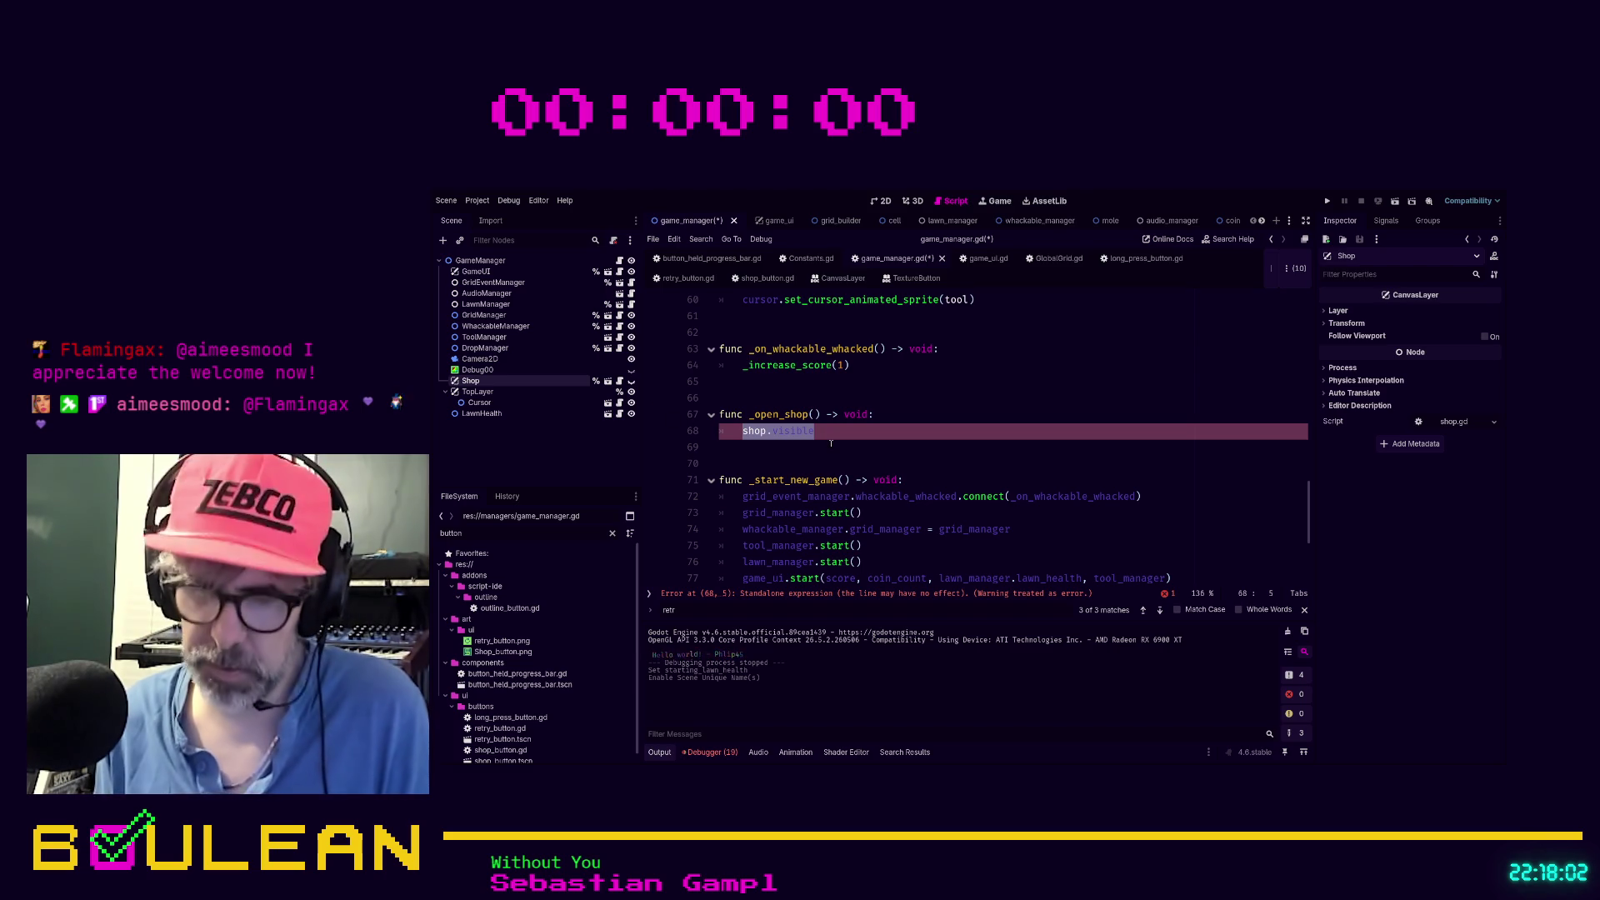
pyautogui.write('shop.open()')
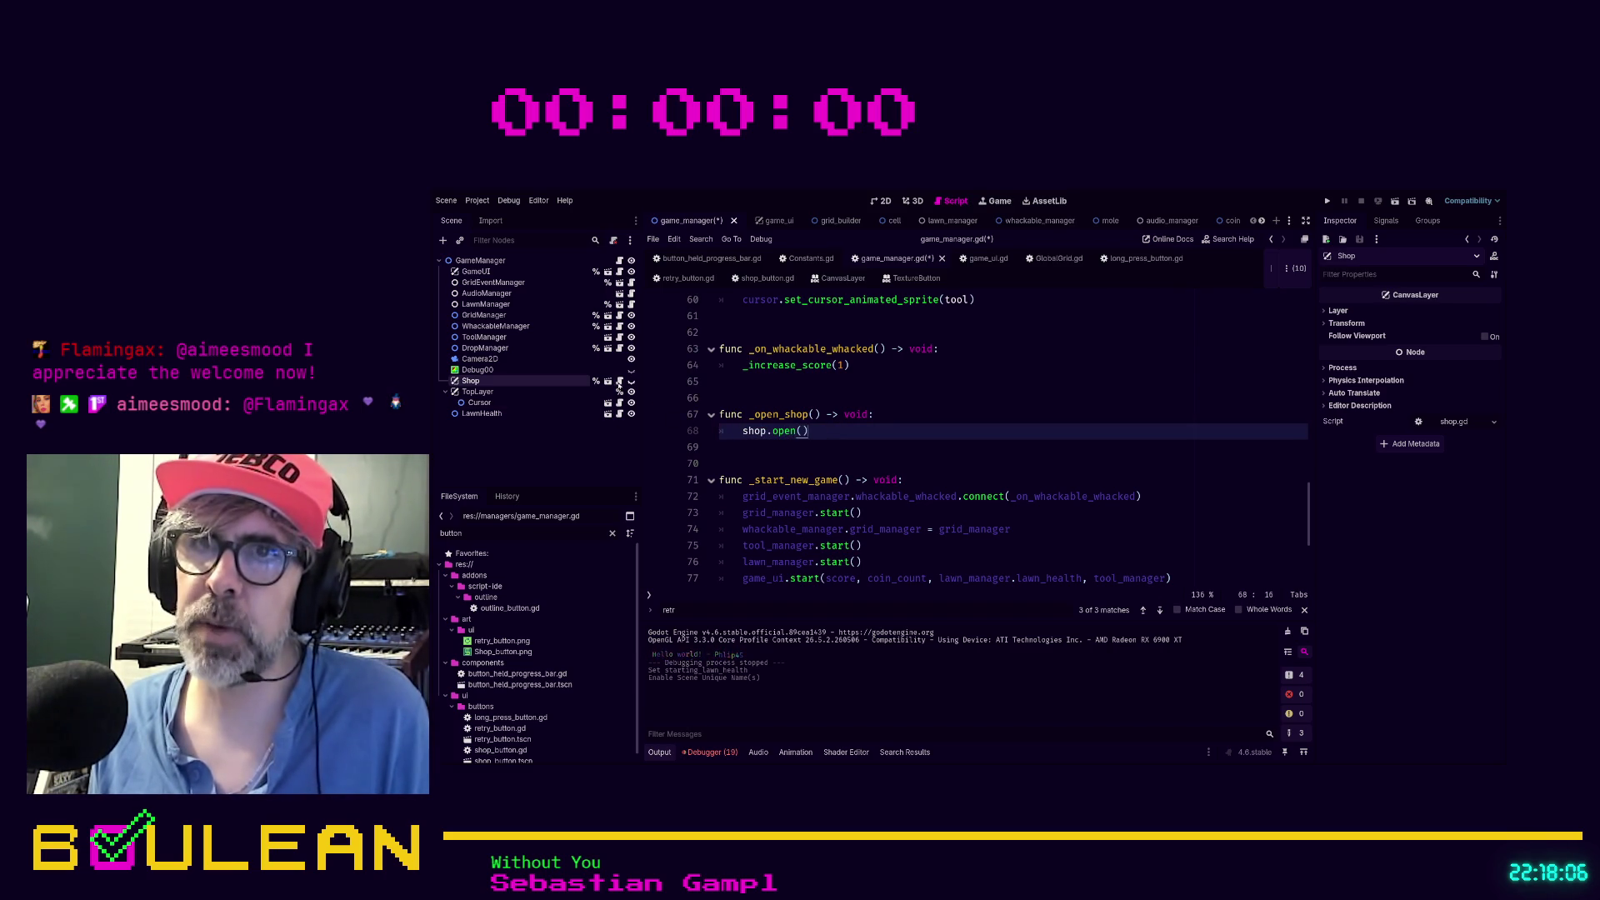
pyautogui.keyDown('ctrl'); pyautogui.click(802, 425); pyautogui.keyUp('ctrl')
pyautogui.press('Return')
# Write func open() -> void: in shop.gd with body self.visible = true
pyautogui.write('func ')
pyautogui.write('sh')
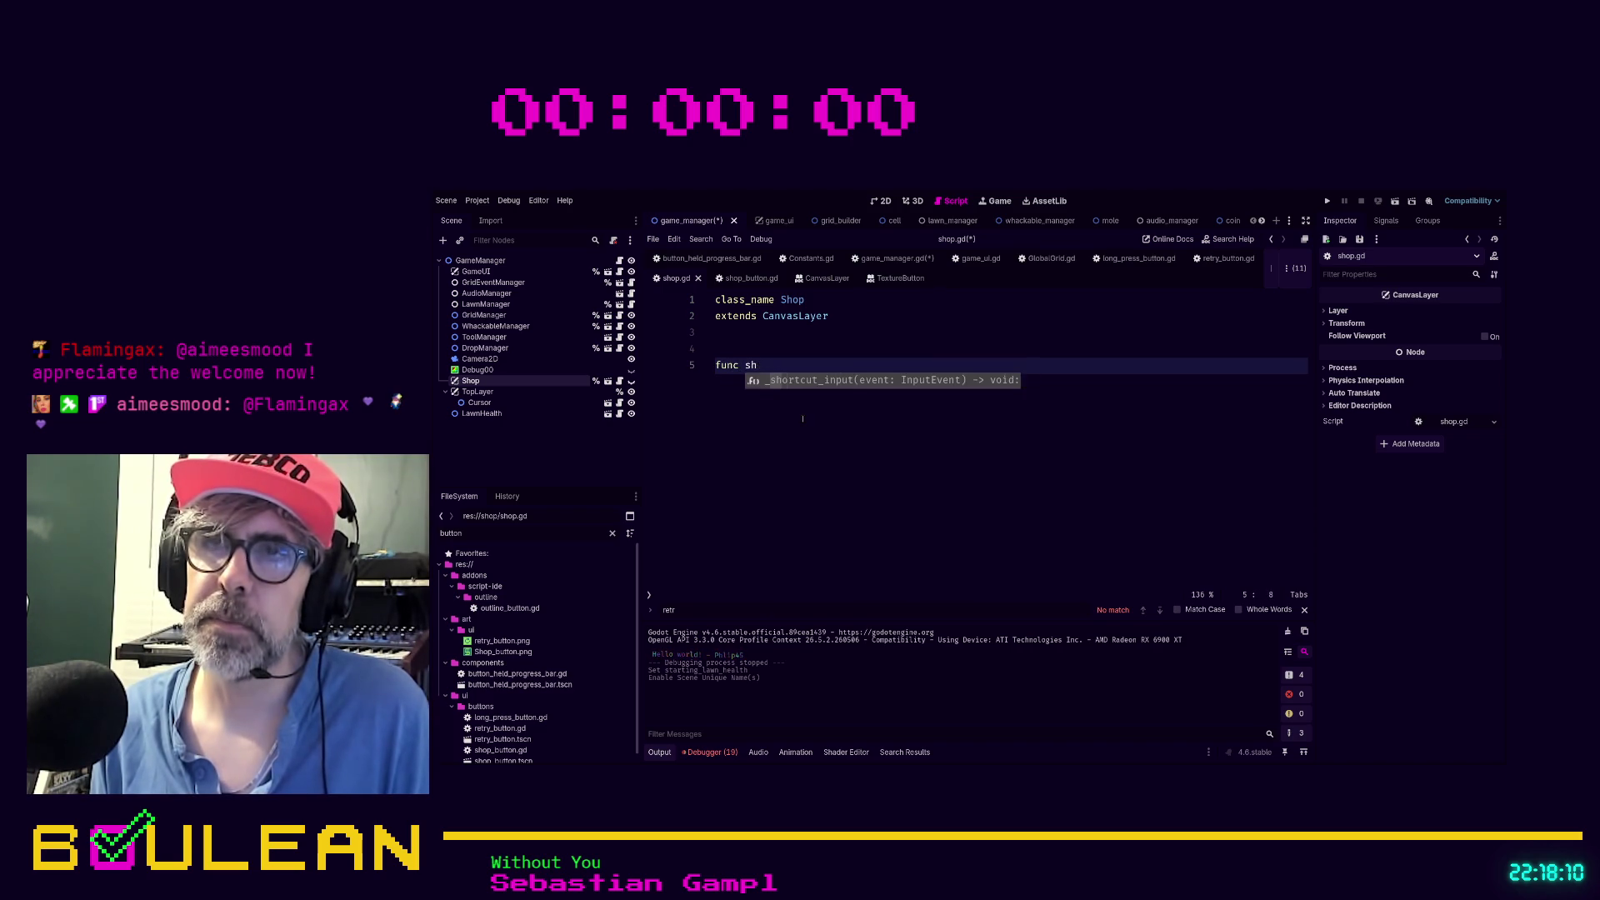
pyautogui.press('BackSpace')
pyautogui.press('BackSpace')
pyautogui.write('open() ->')
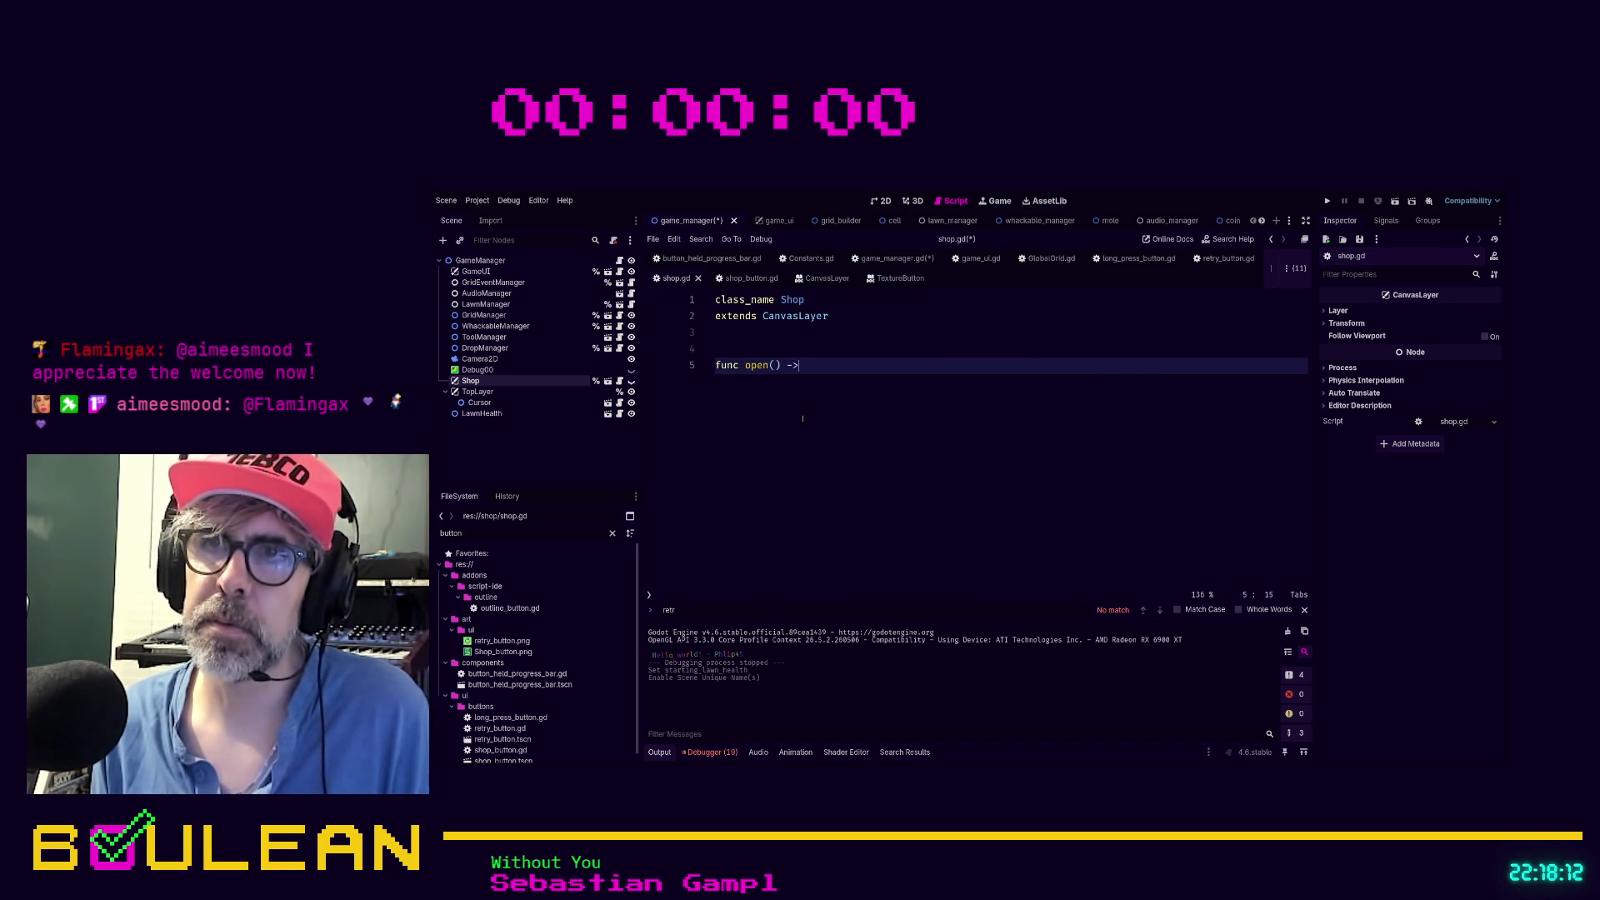
pyautogui.write(' void:')
pyautogui.press('Return')
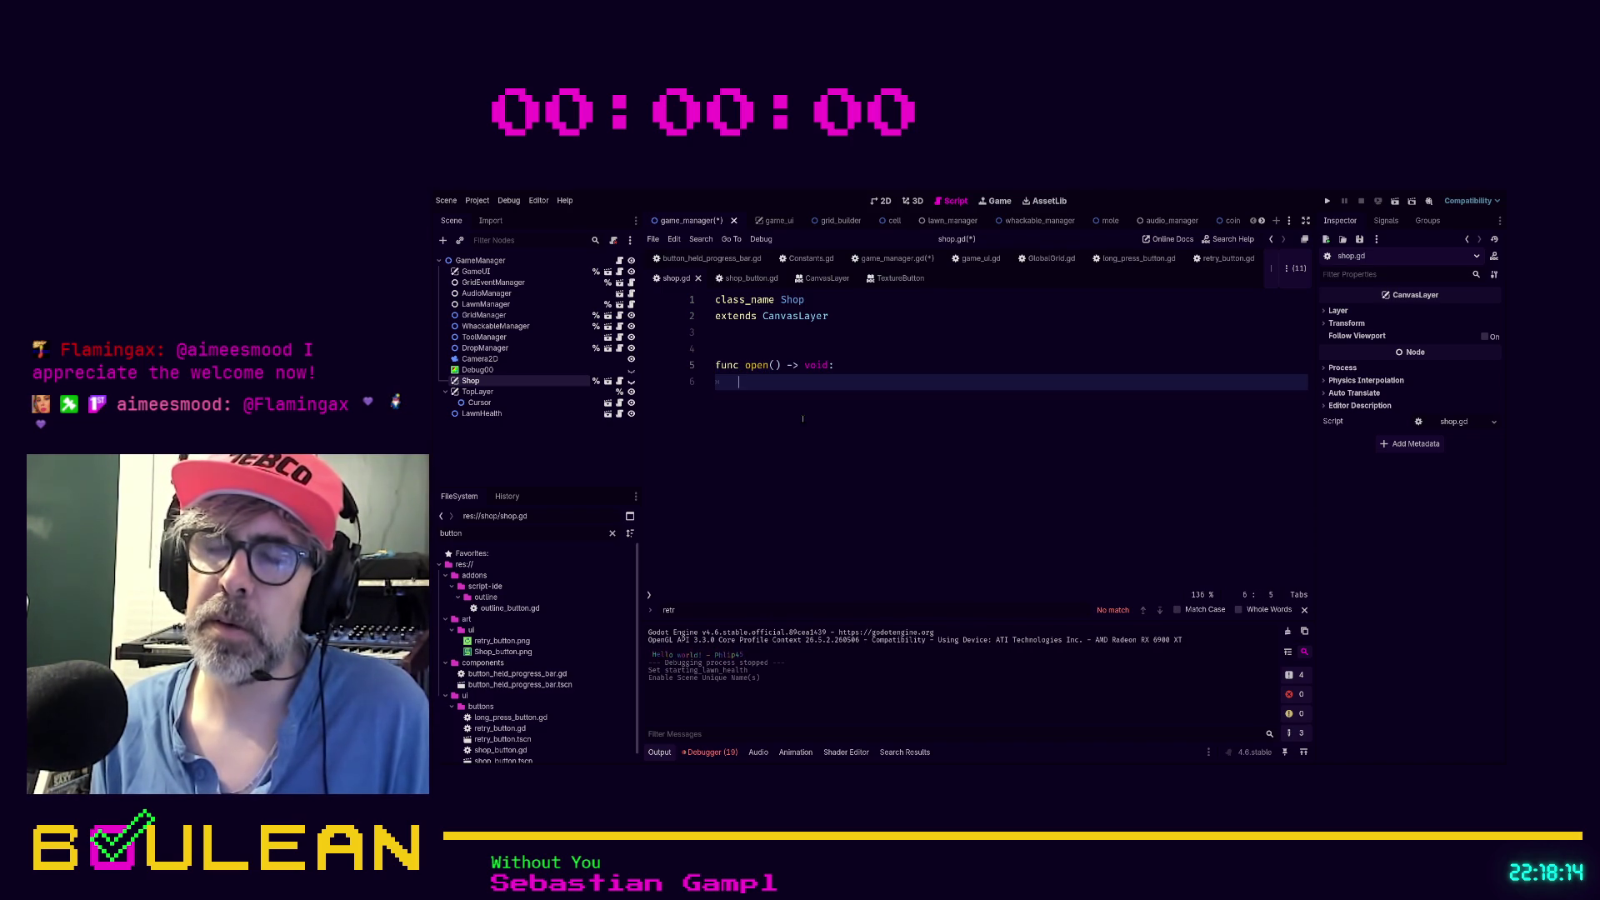
pyautogui.write('self.visib')
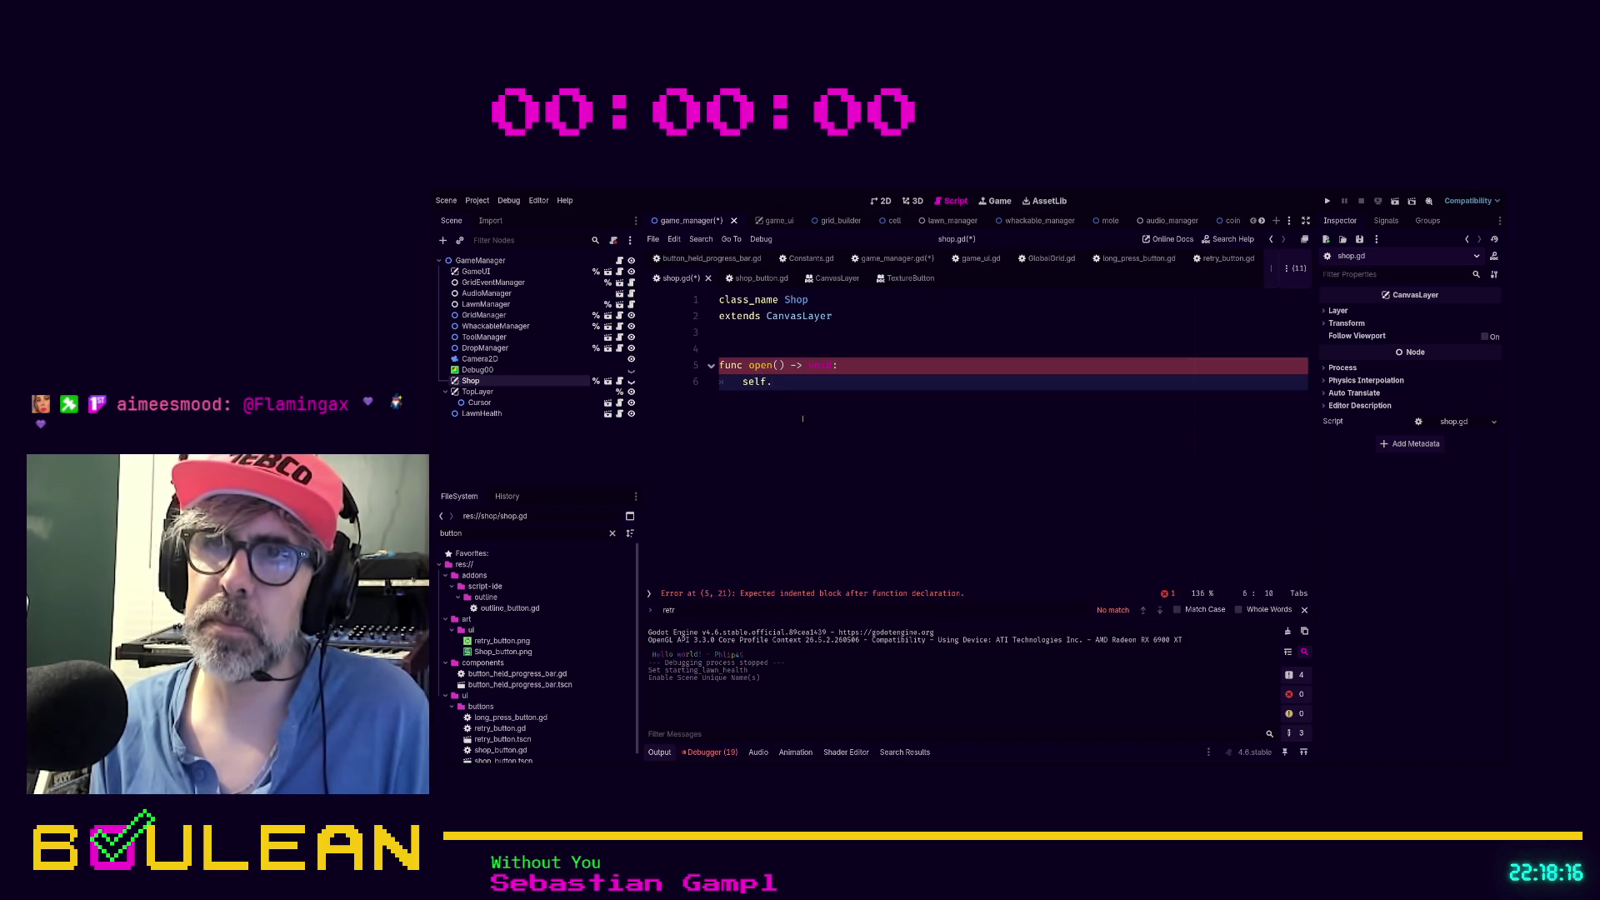
pyautogui.write('le = true')
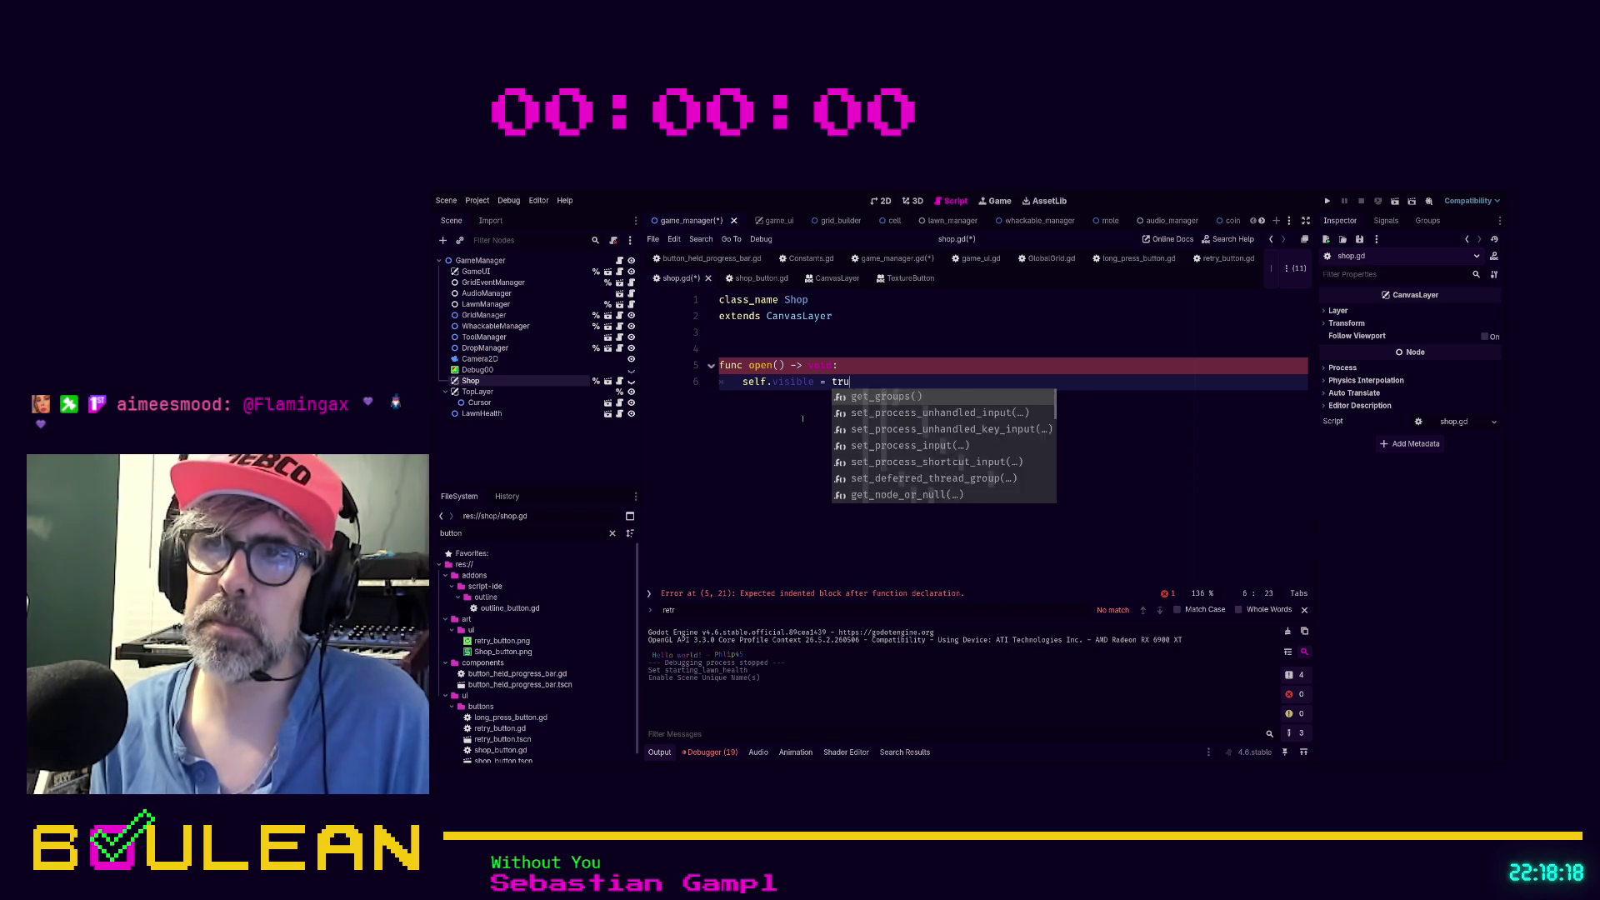
pyautogui.press('Return')
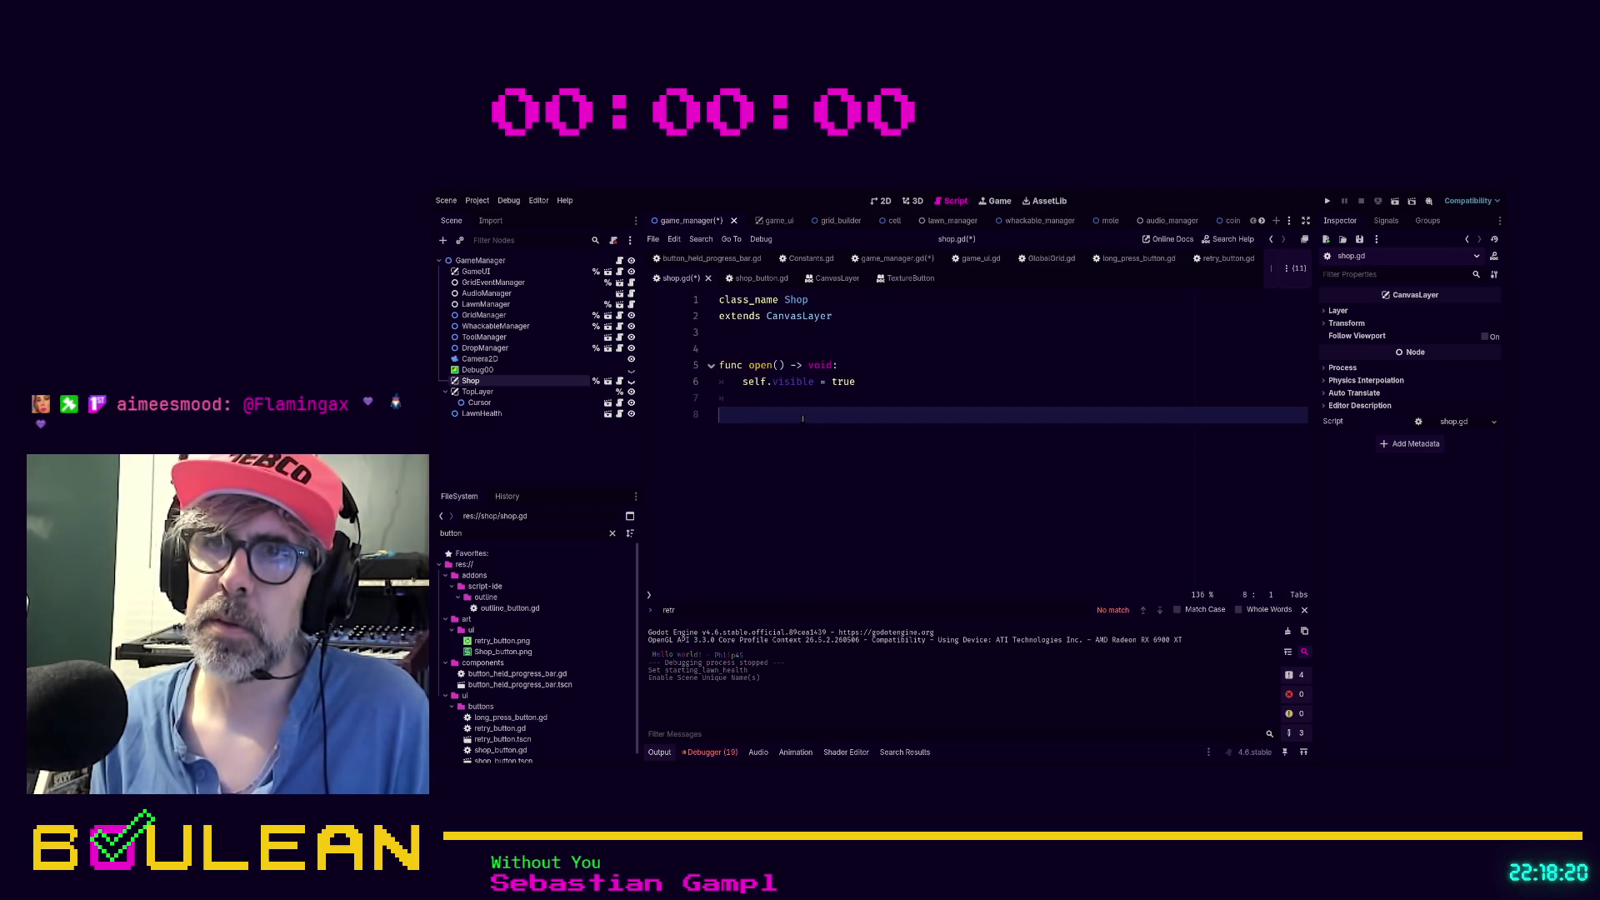
# Add func close() -> void: below it with body self.visible = false
pyautogui.press('Return')
pyautogui.press('Return')
pyautogui.write('func cl')
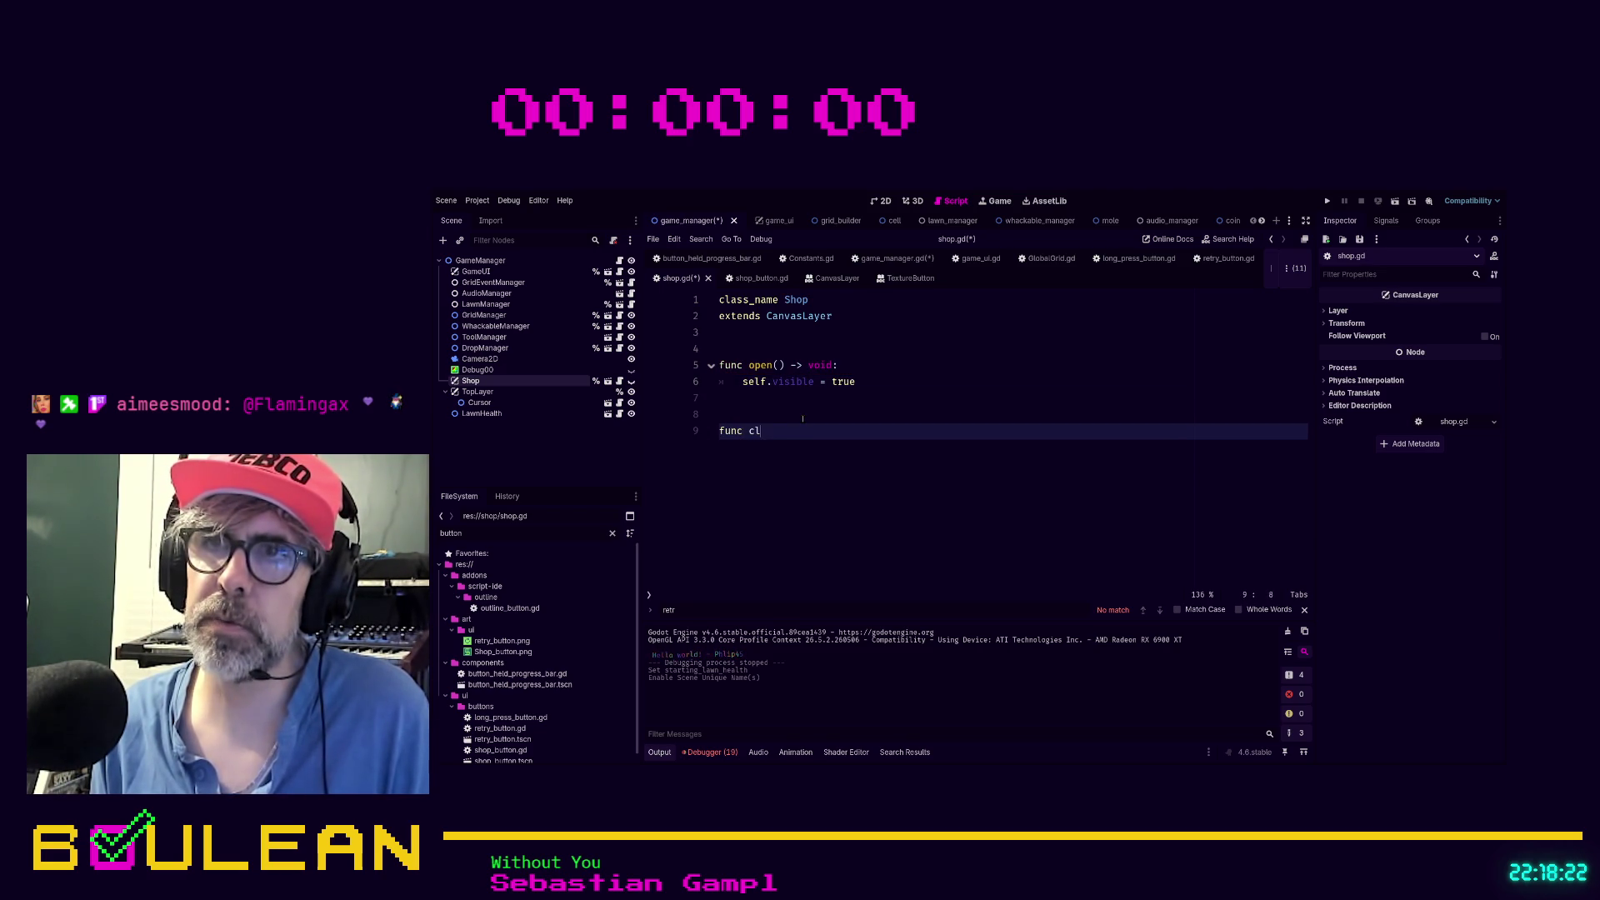
pyautogui.write('ose() -> voi')
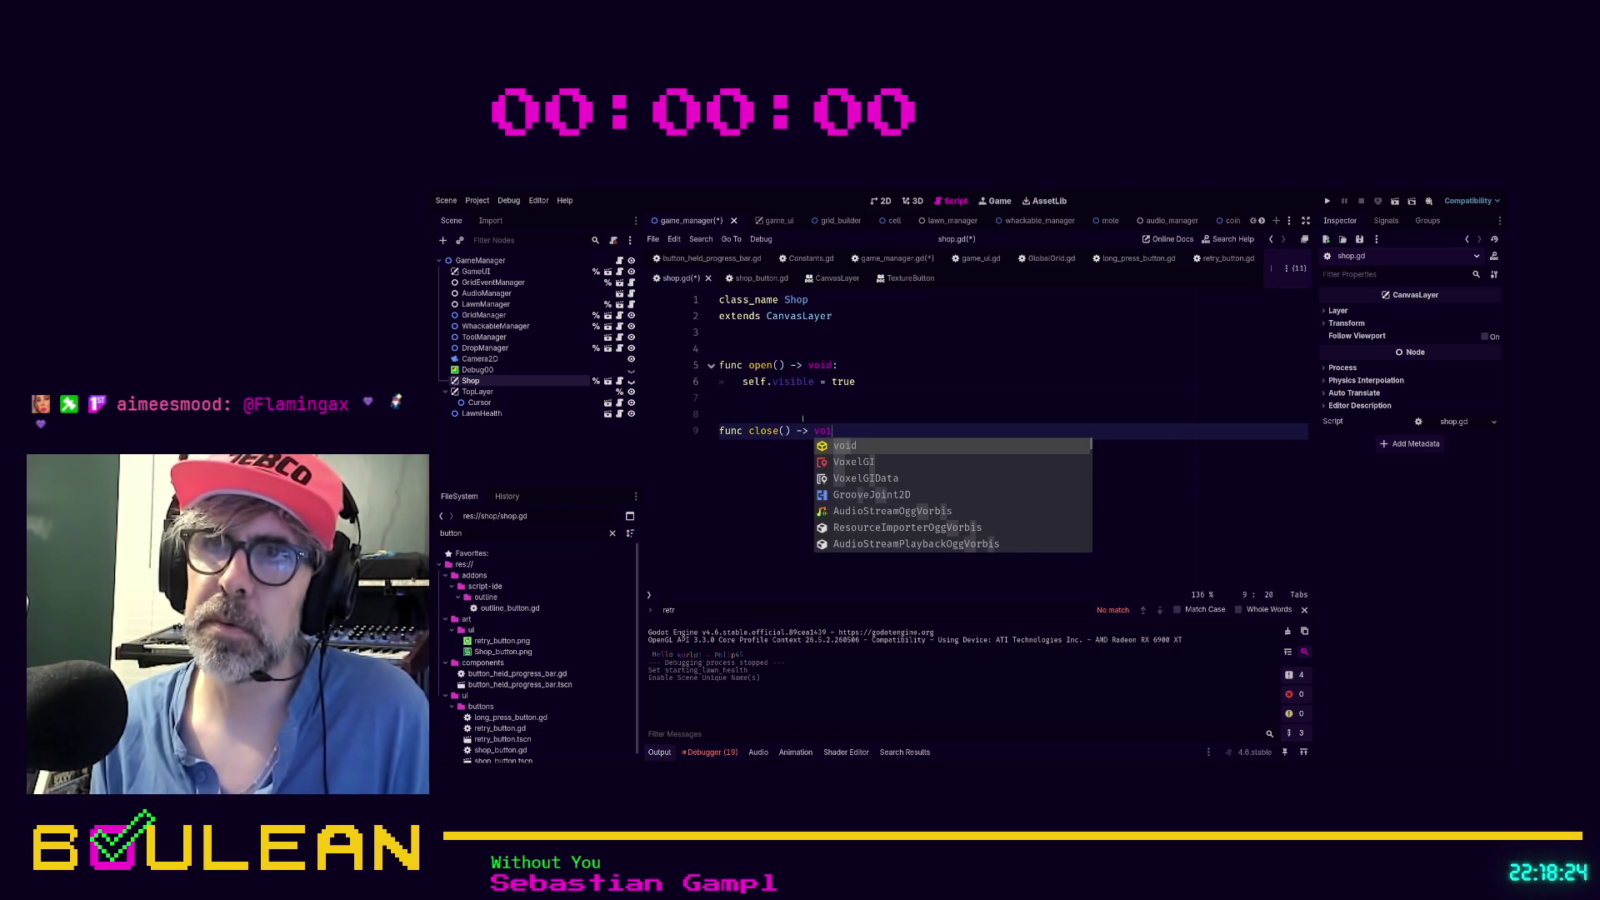
pyautogui.press('Return')
pyautogui.write(':')
pyautogui.press('Return')
pyautogui.write('self')
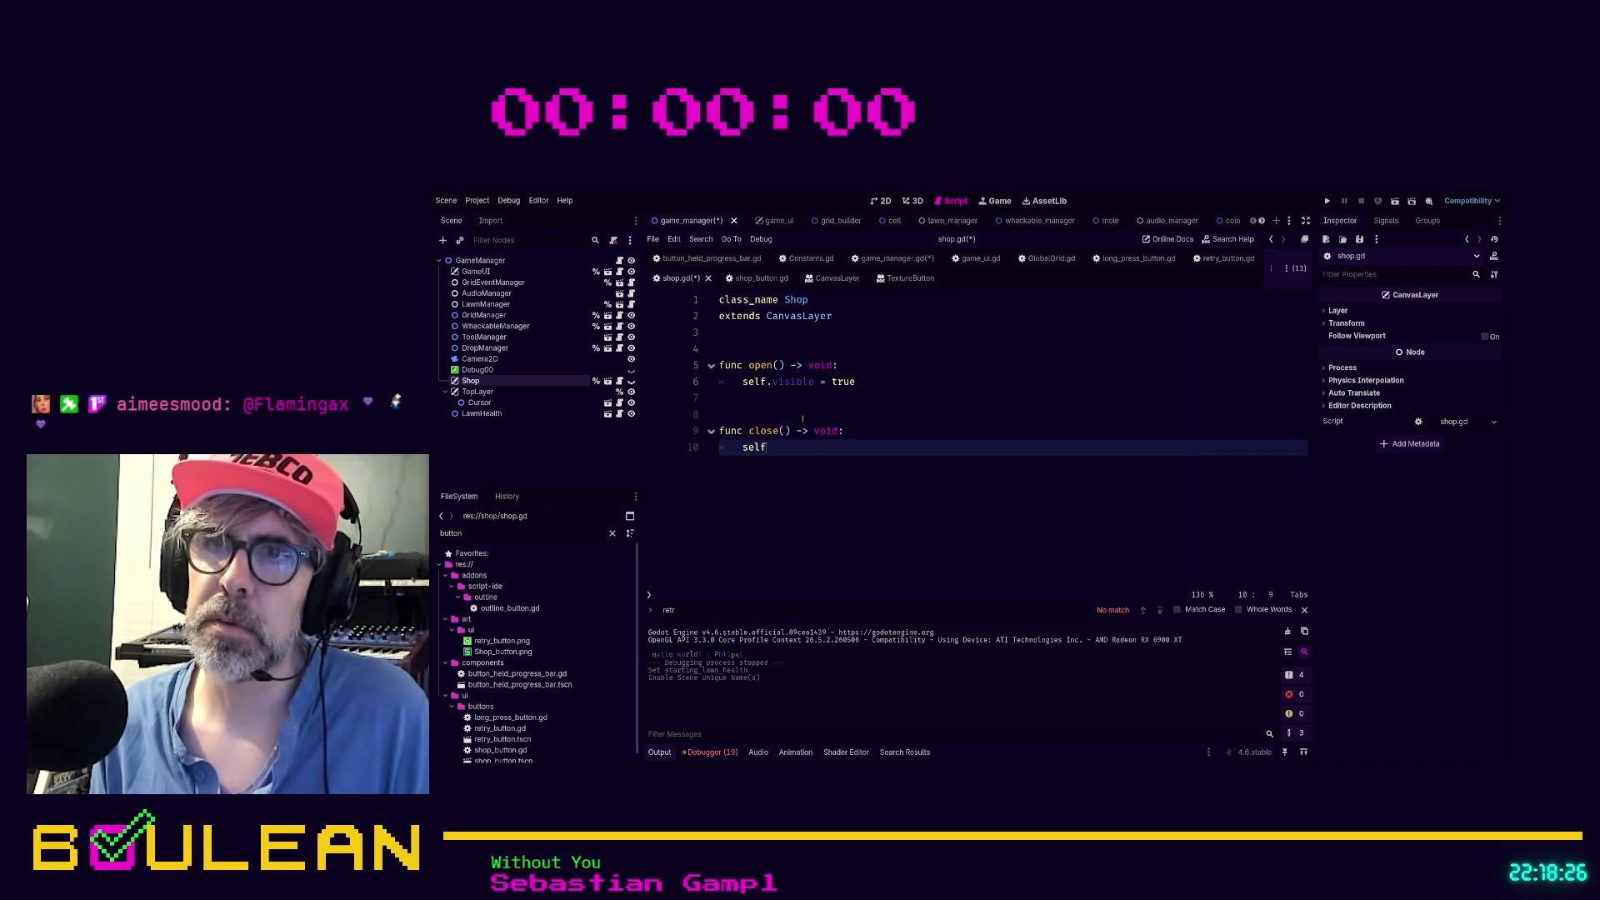
pyautogui.write('.visible = false')
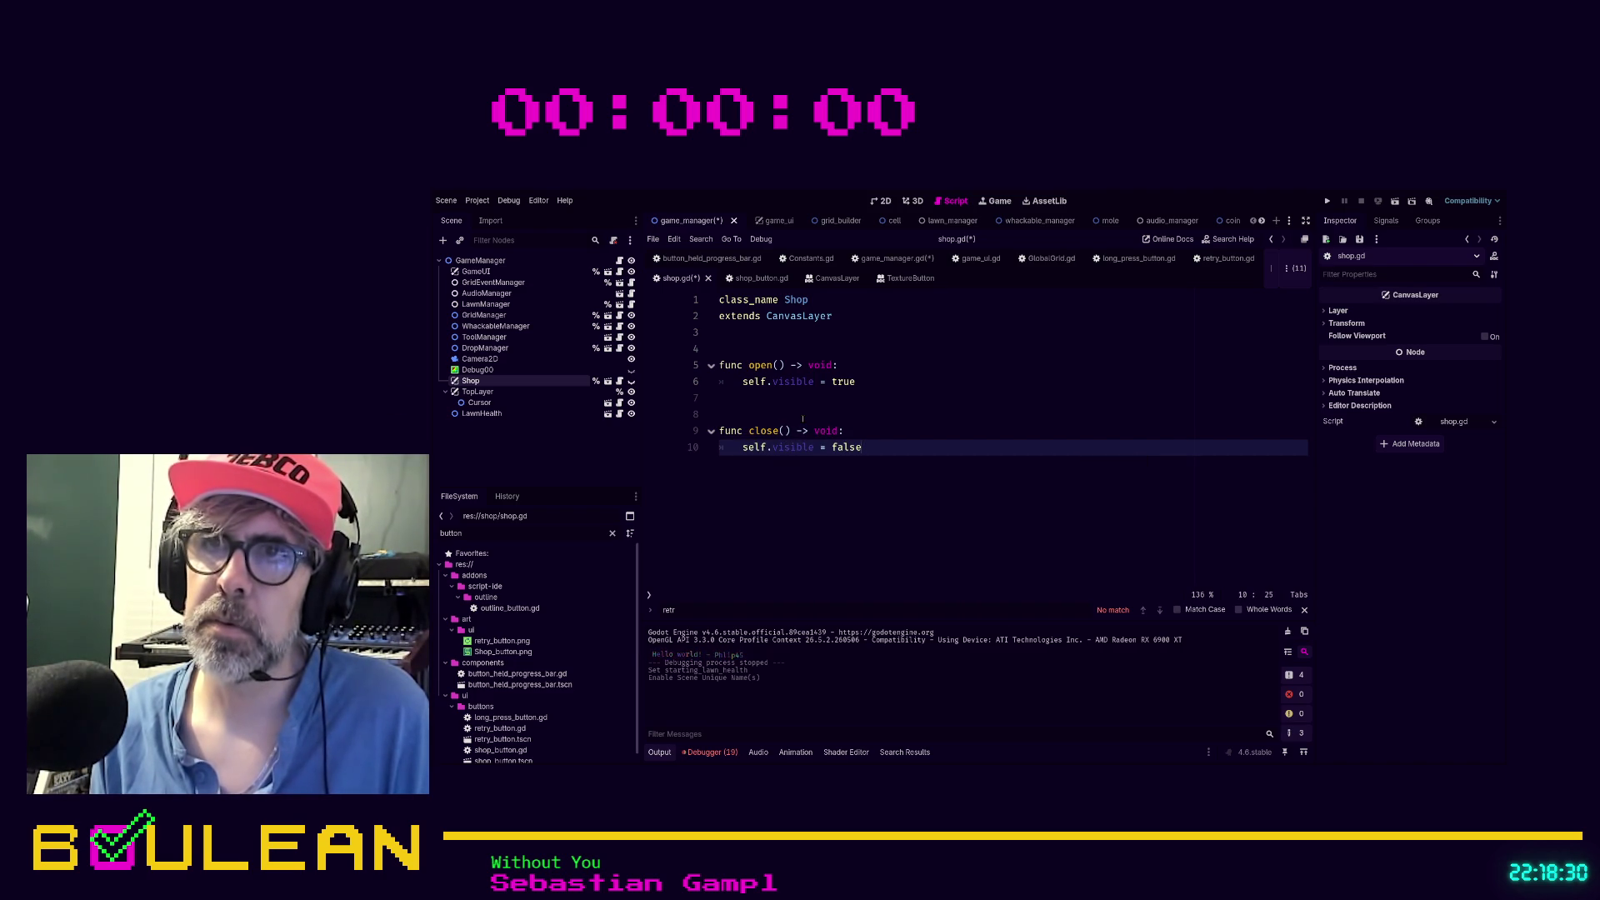
# Declare enum Sate with members OPEN, CLOSED and LOCKED above the functions
pyautogui.press('Up')
pyautogui.press('Up')
pyautogui.press('Up')
pyautogui.press('Up')
pyautogui.press('Return')
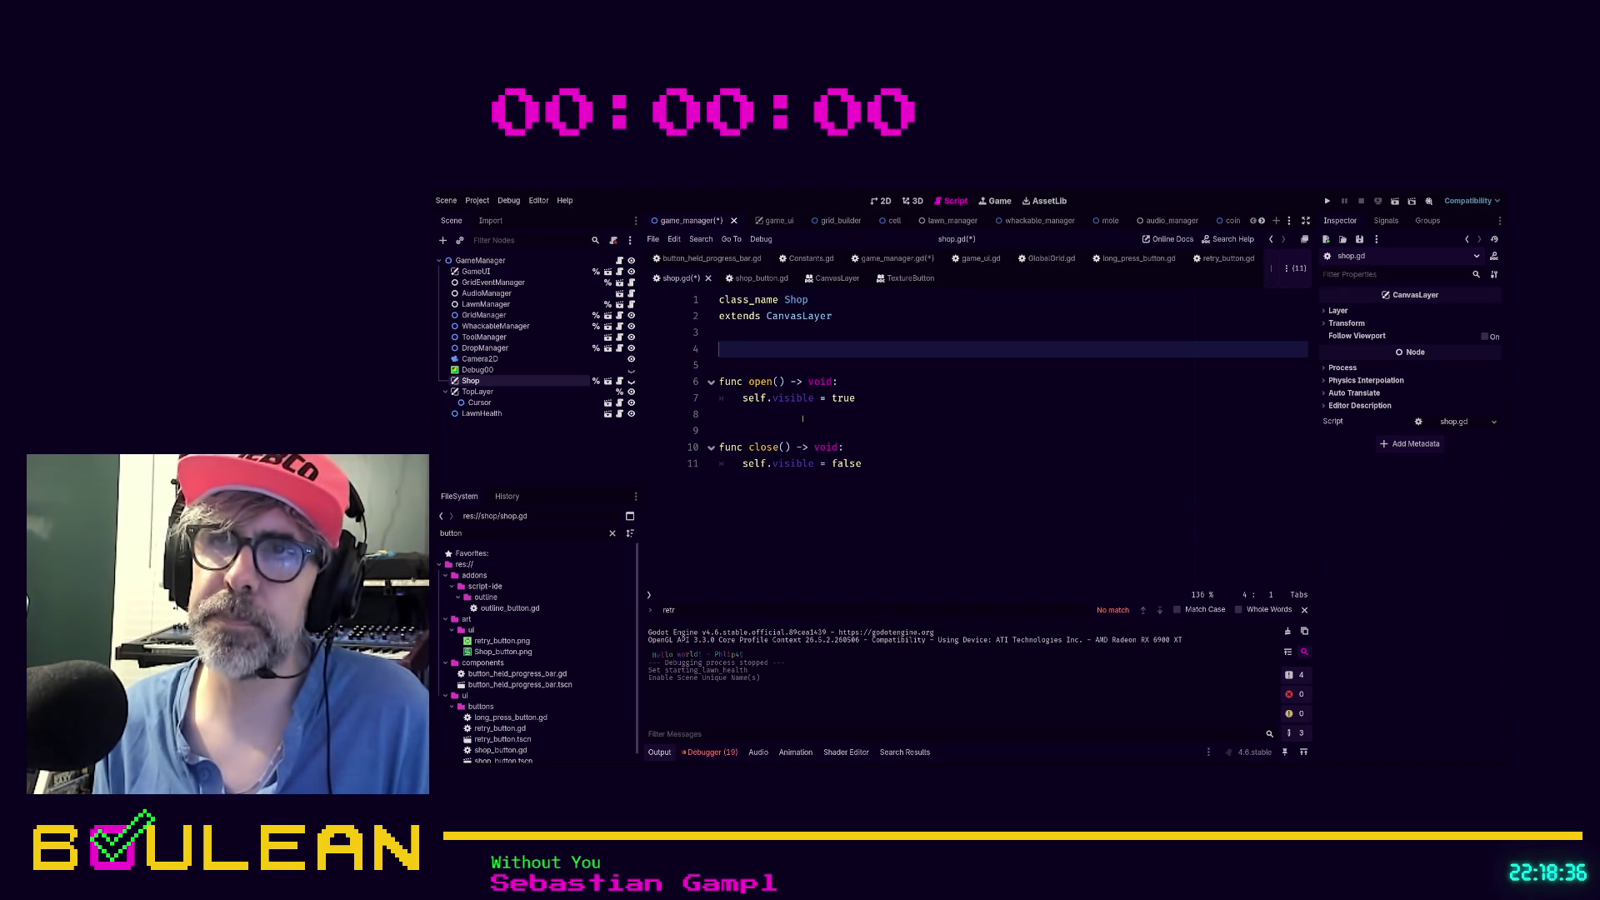
pyautogui.write('enum')
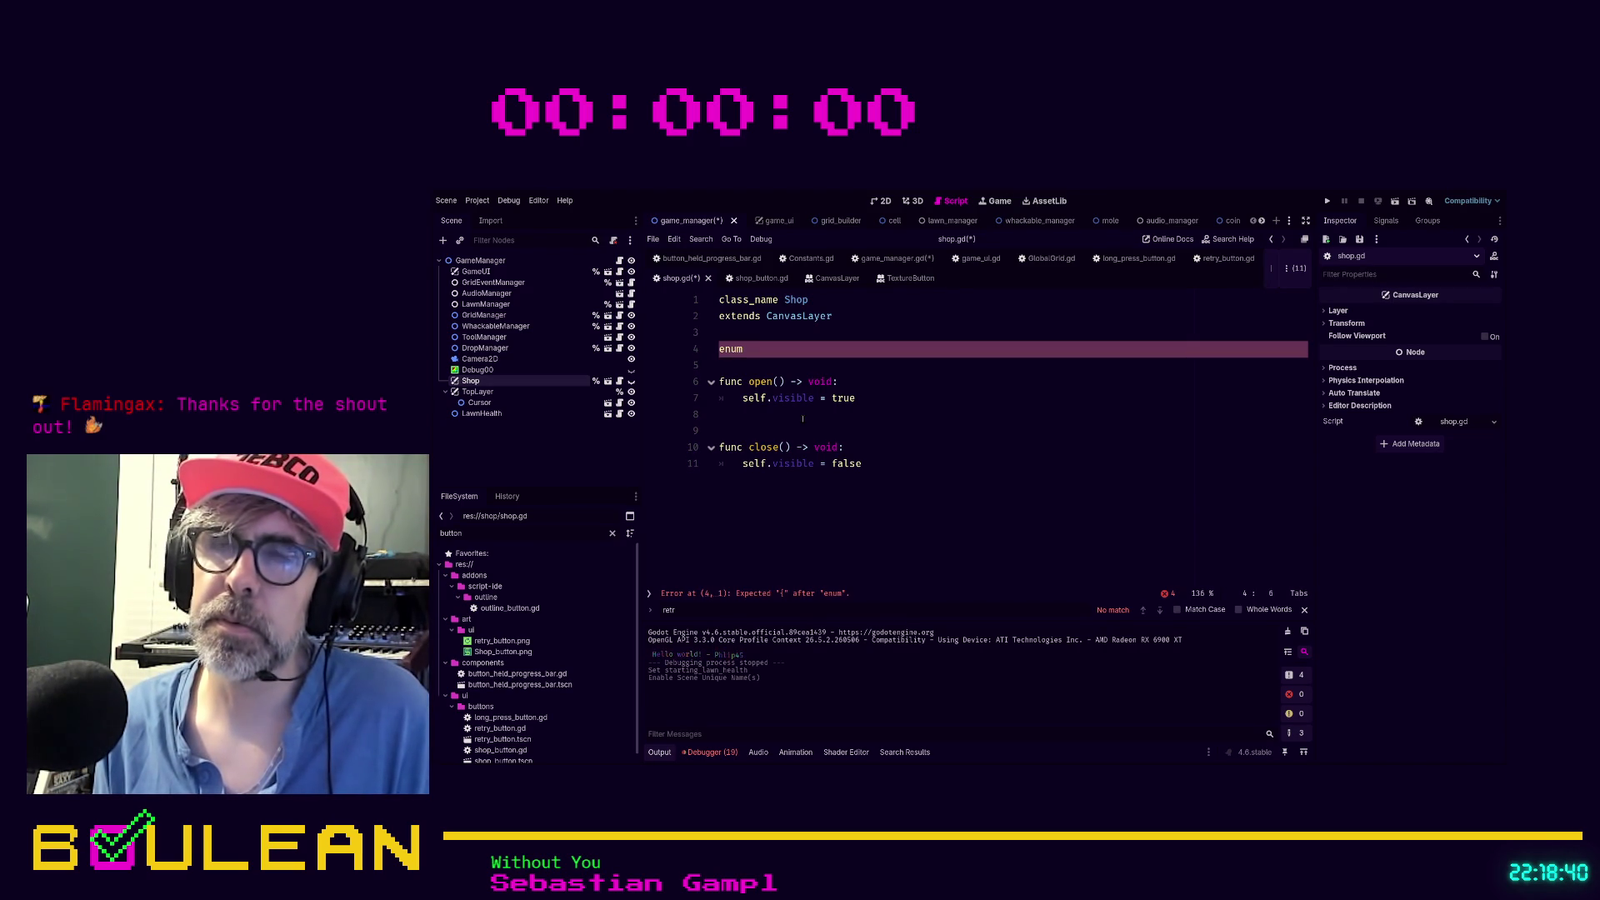
pyautogui.press('BackSpace')
pyautogui.press('BackSpace')
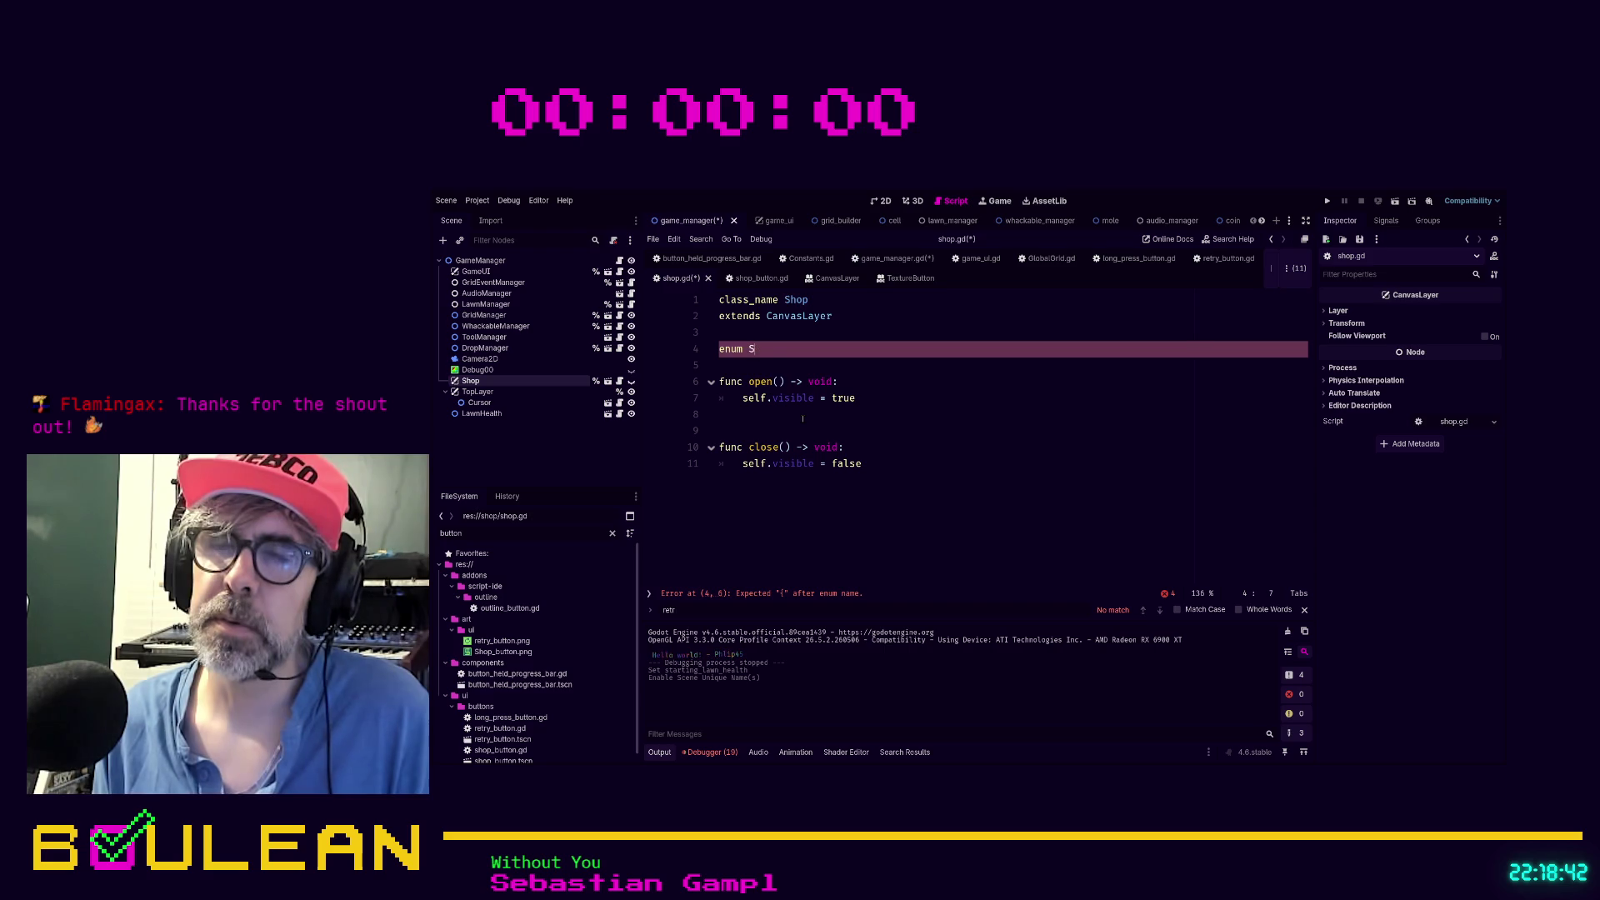
pyautogui.press('BackSpace')
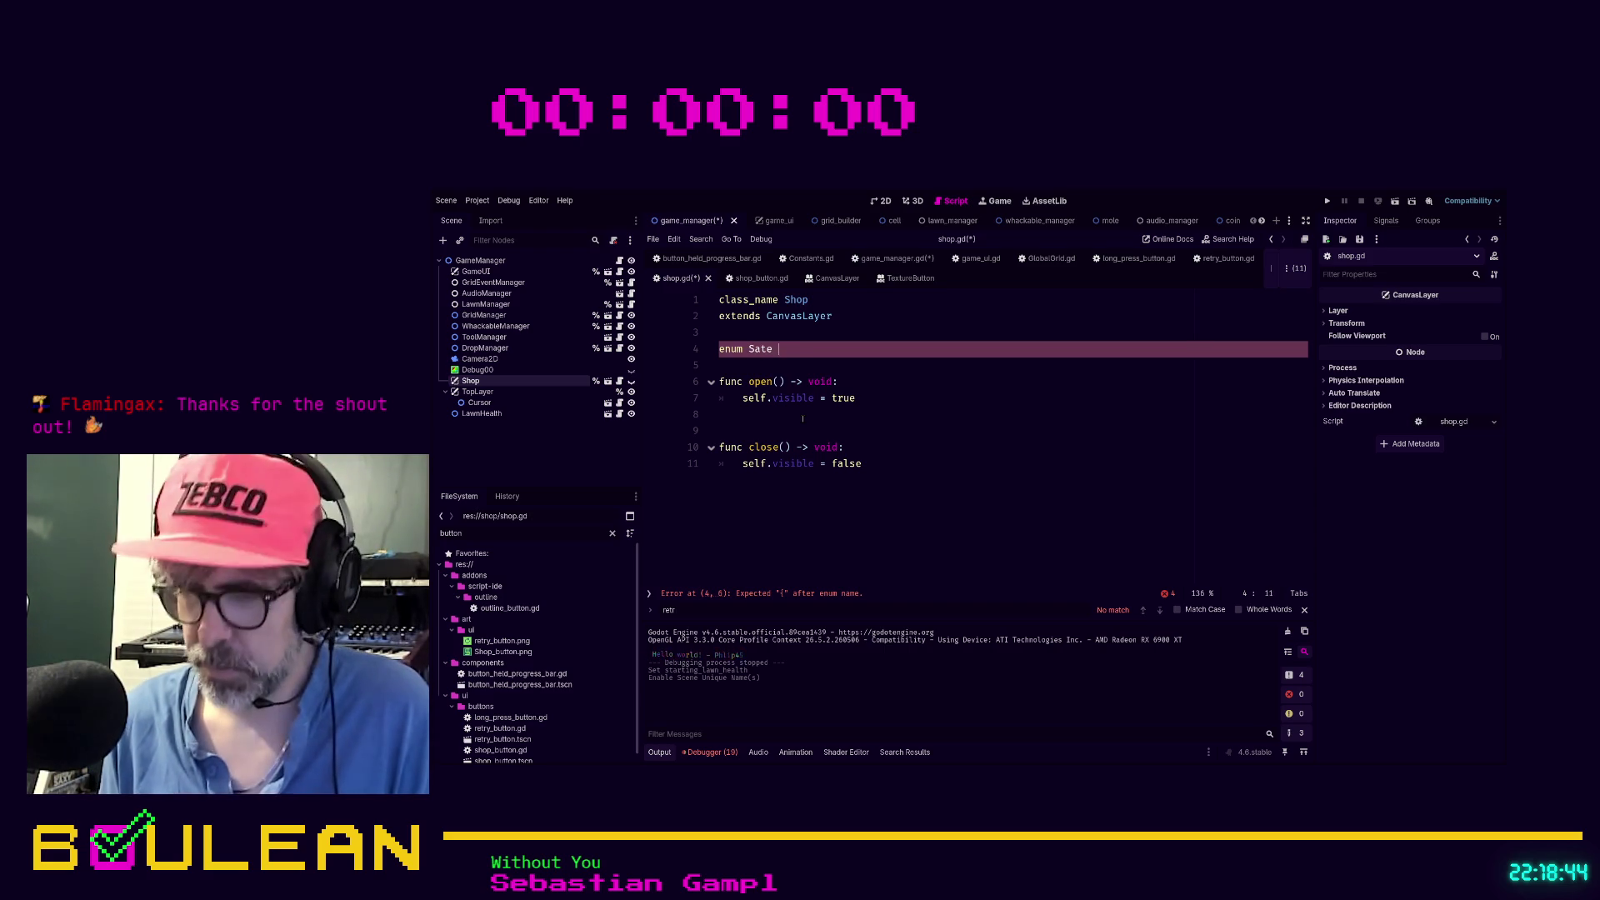
pyautogui.write('{')
pyautogui.press('Return')
pyautogui.write('OPEN,')
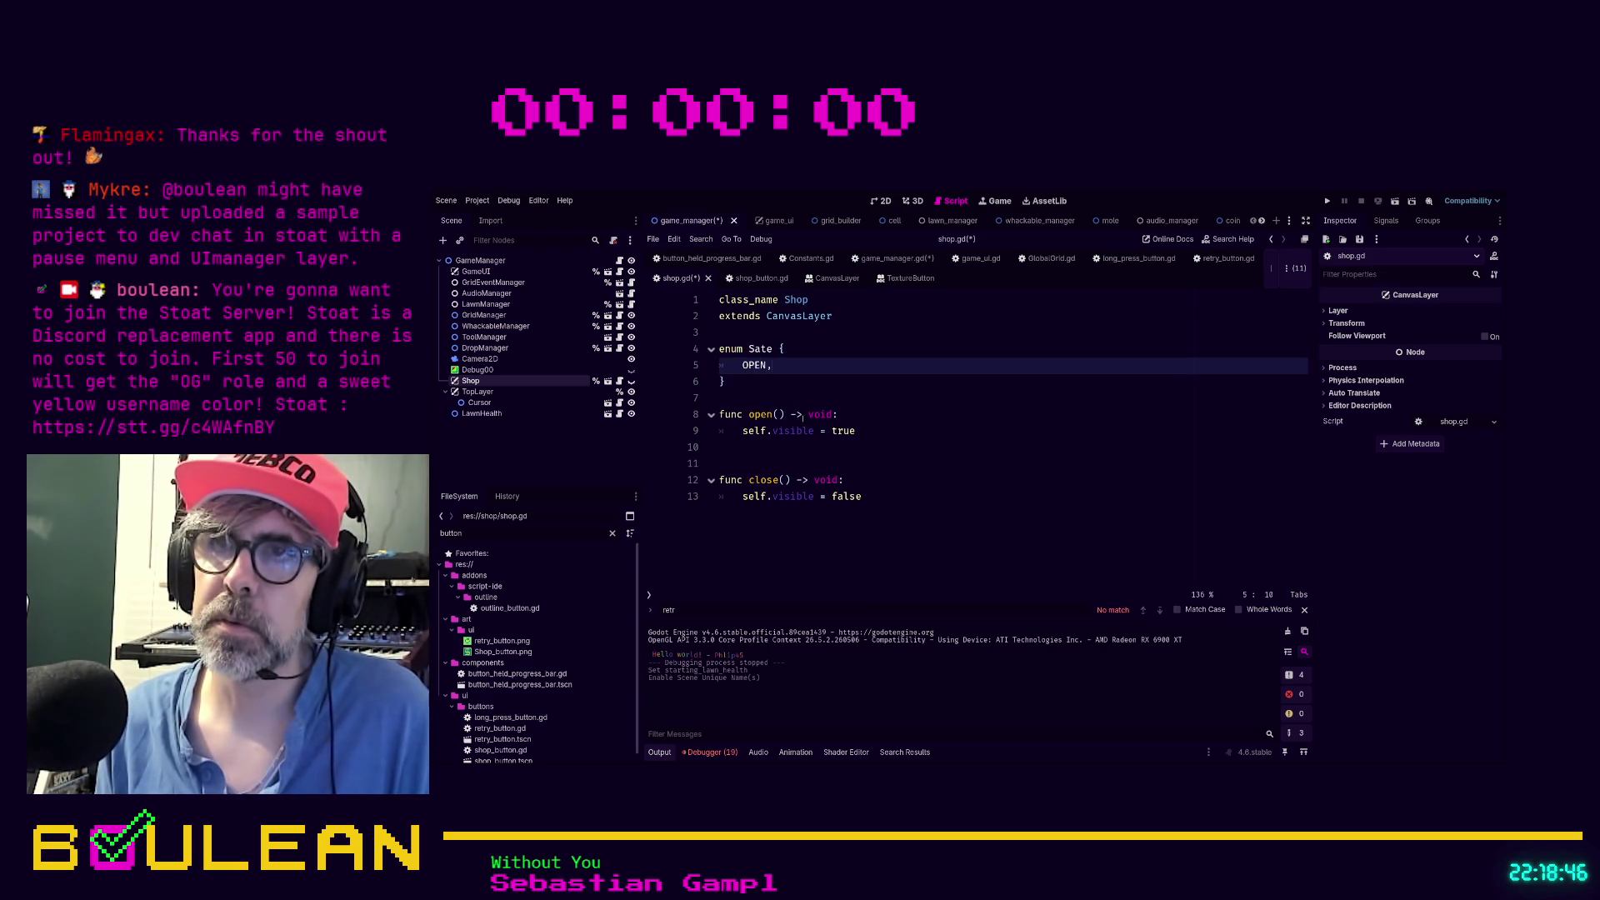
pyautogui.press('Return')
pyautogui.write('SED')
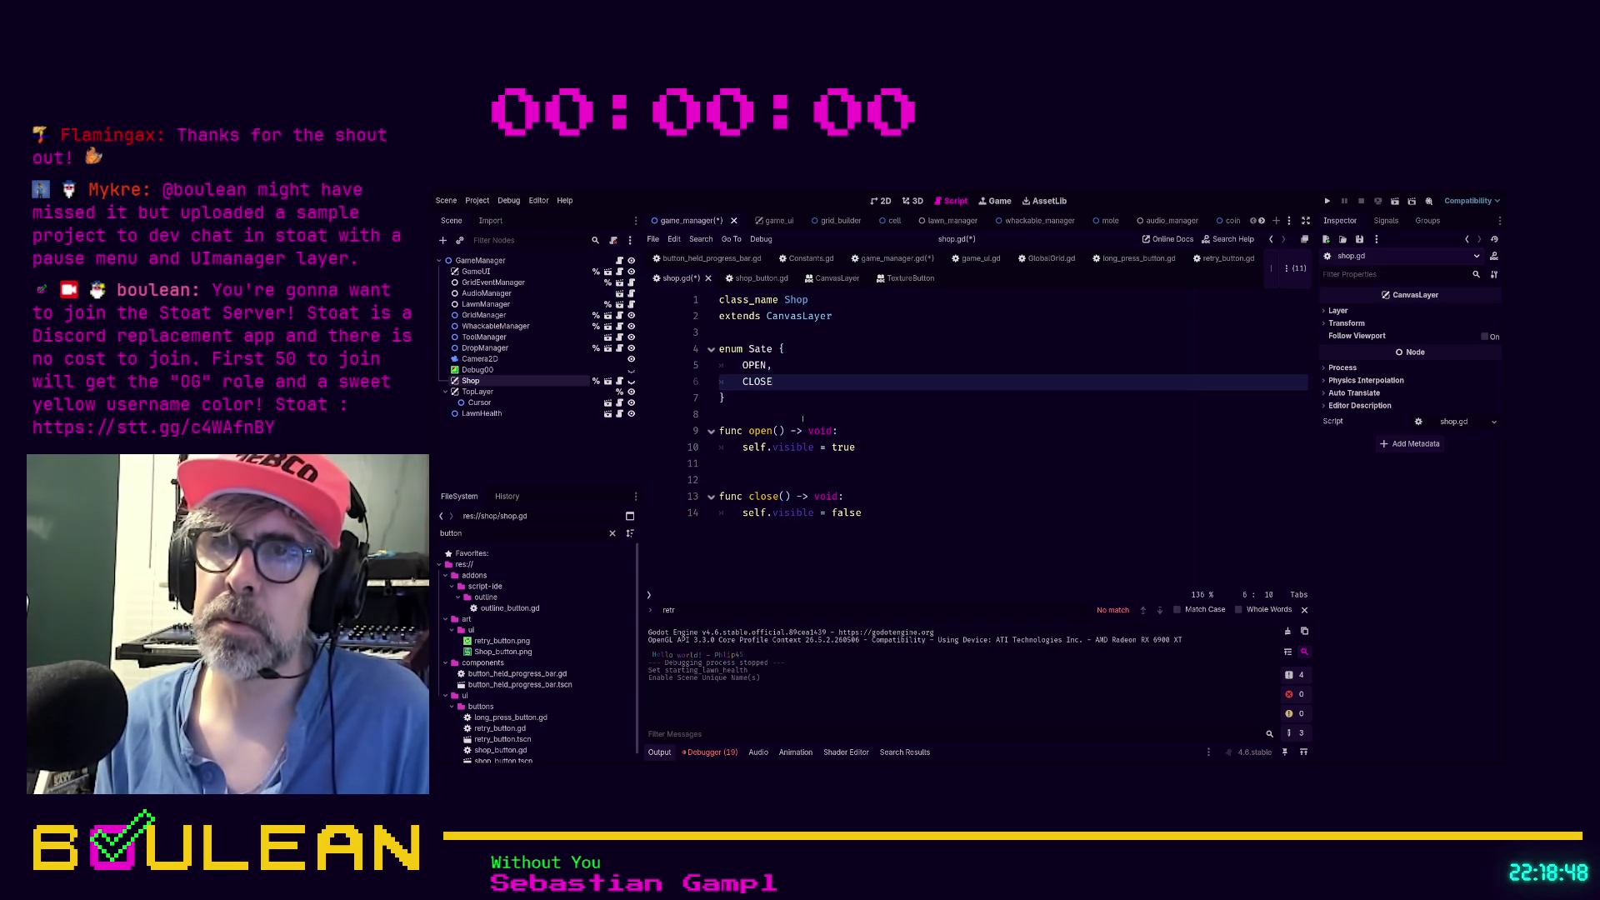
pyautogui.write(',')
pyautogui.press('Return')
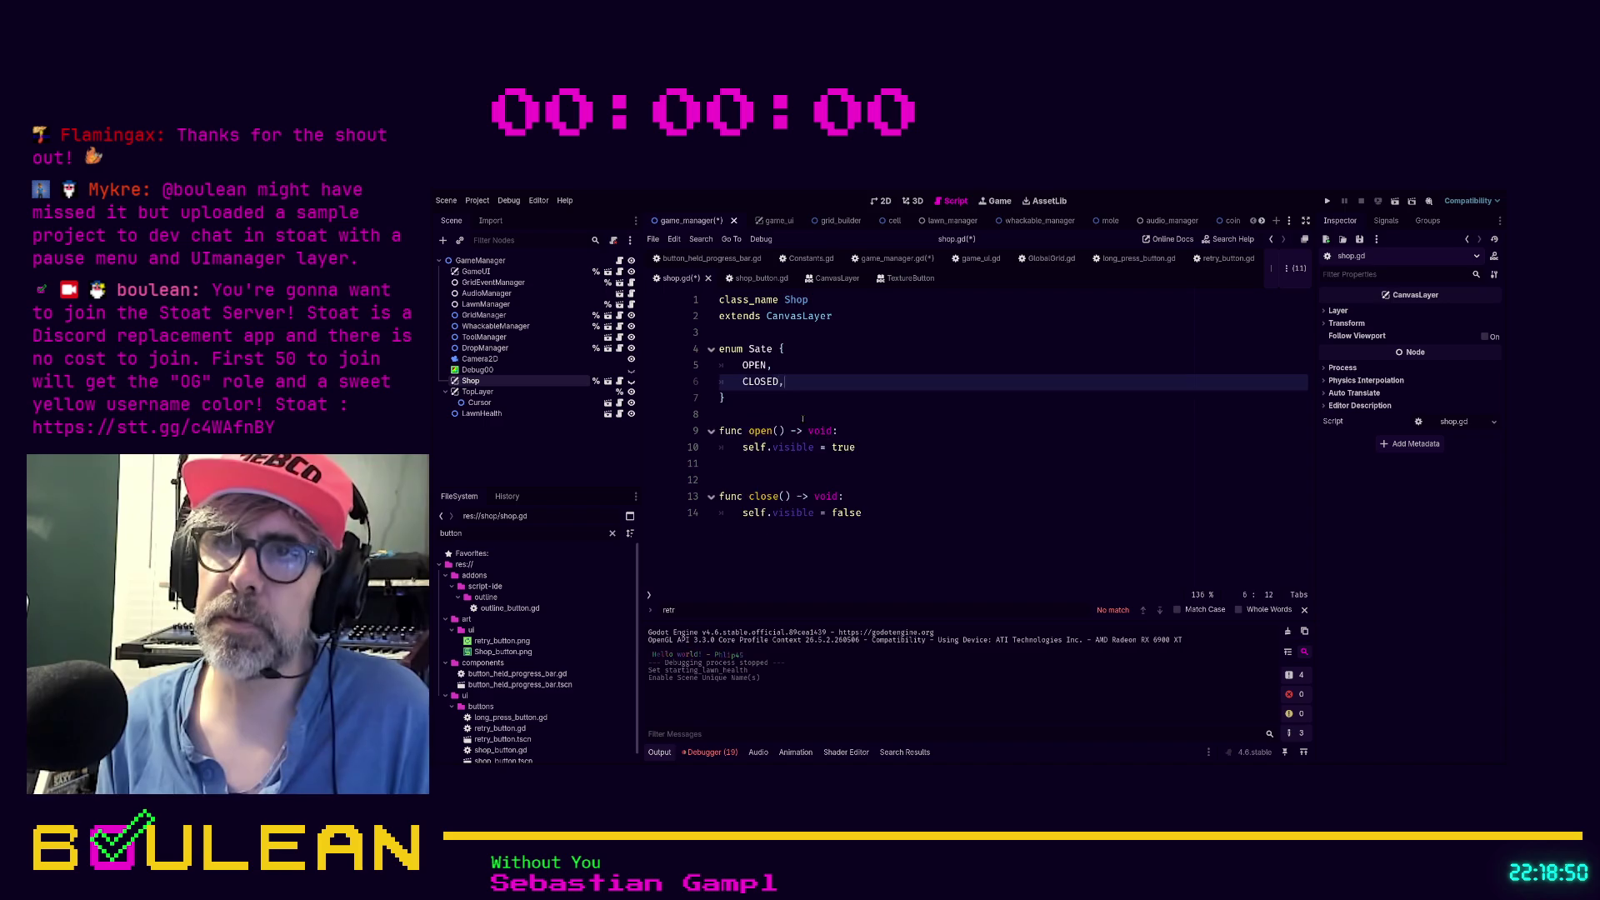
pyautogui.write('LOCKED,')
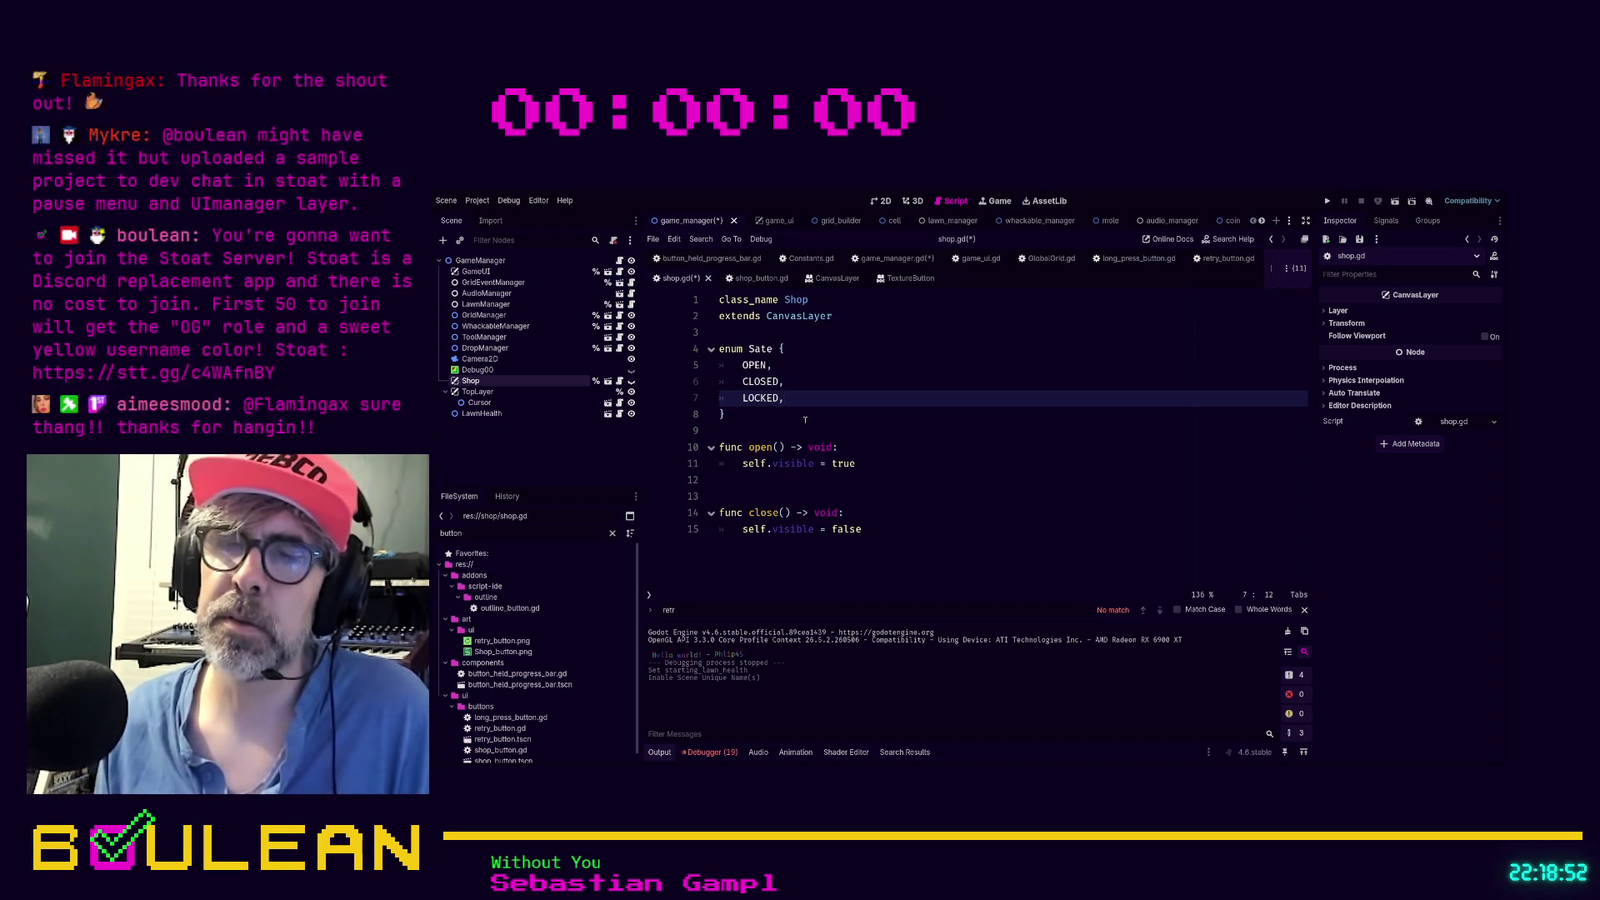
# Begin a var state declaration on a new line below the enum
pyautogui.click(956, 481)
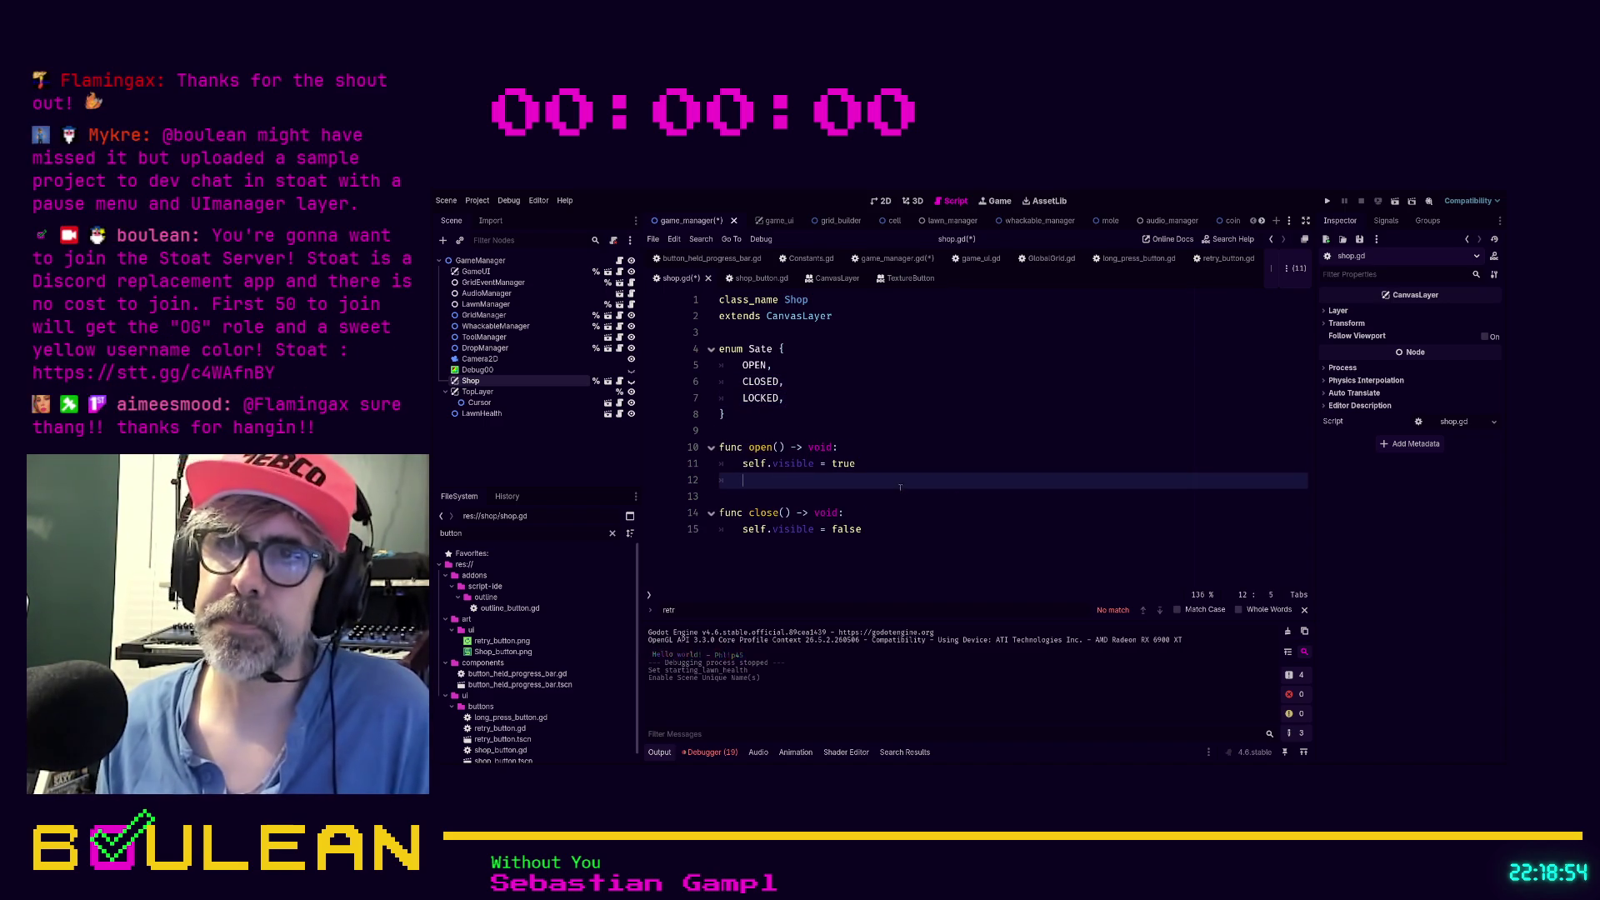
pyautogui.click(757, 427)
pyautogui.press('Return')
pyautogui.write('va')
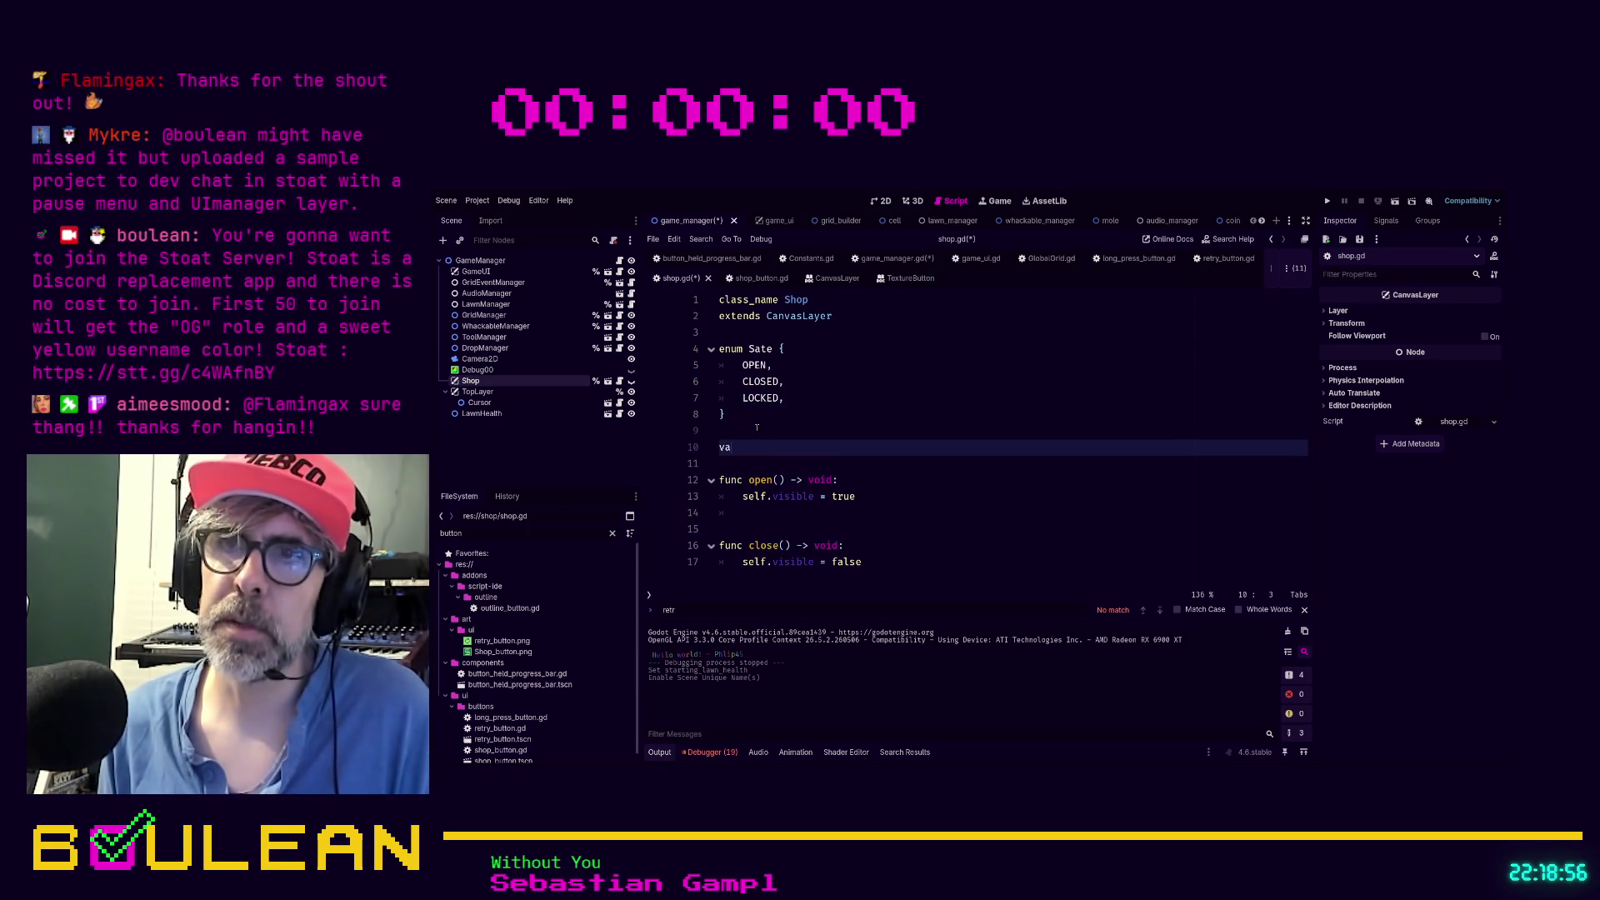
pyautogui.write('r state = :State')
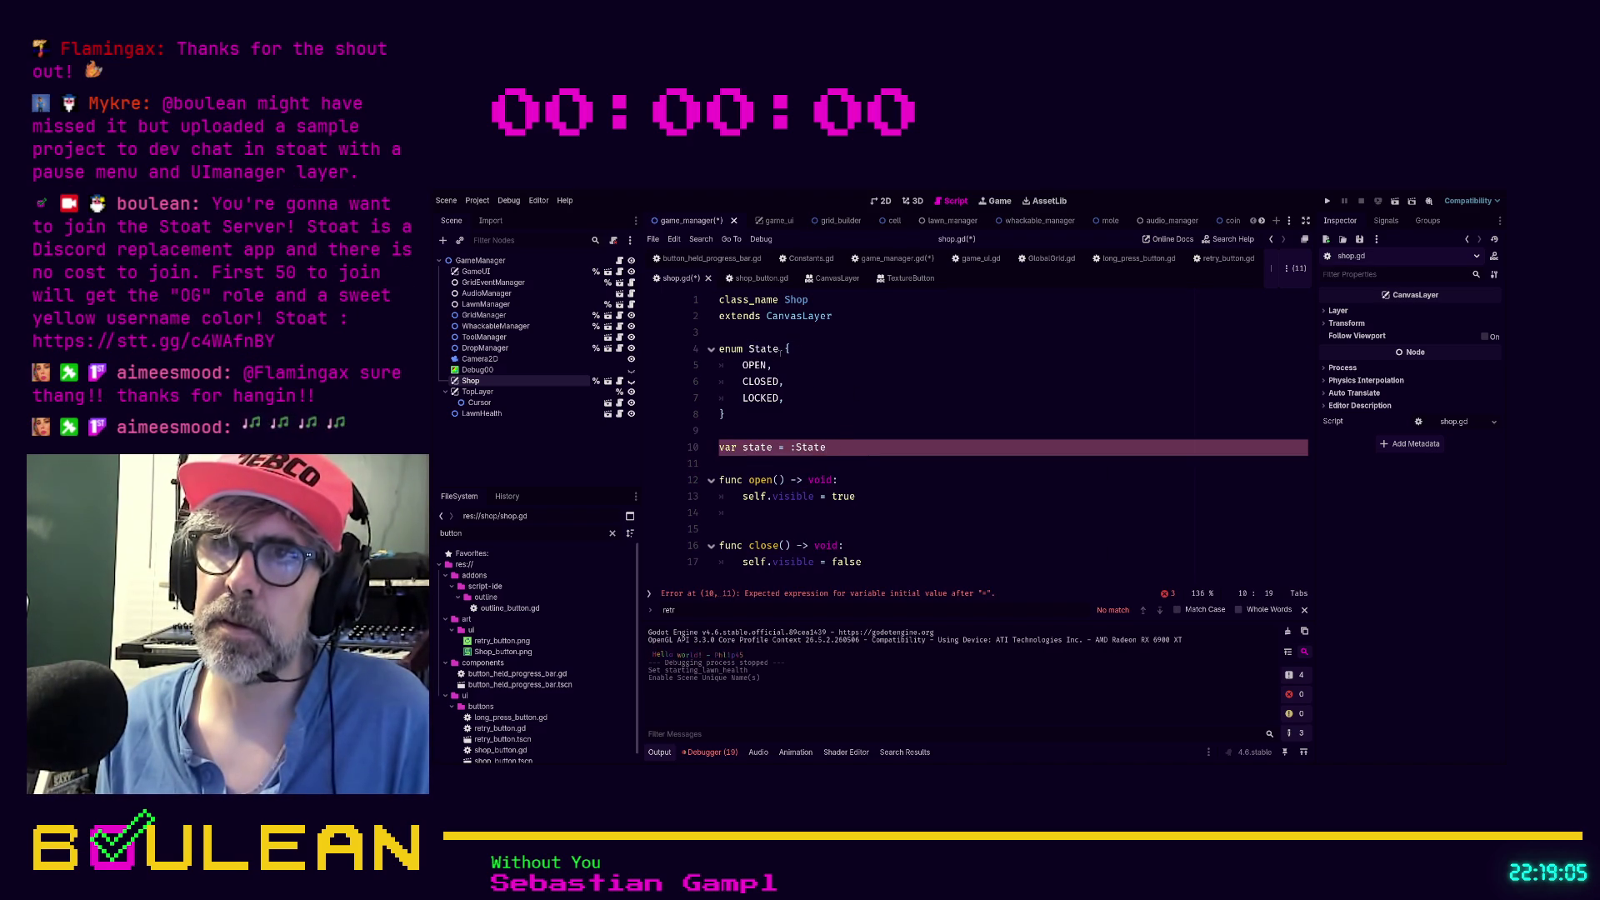
# Rename the enum to States and make line 10 read var state: States.CLOSED
pyautogui.click(780, 350)
pyautogui.write('s')
pyautogui.click(843, 450)
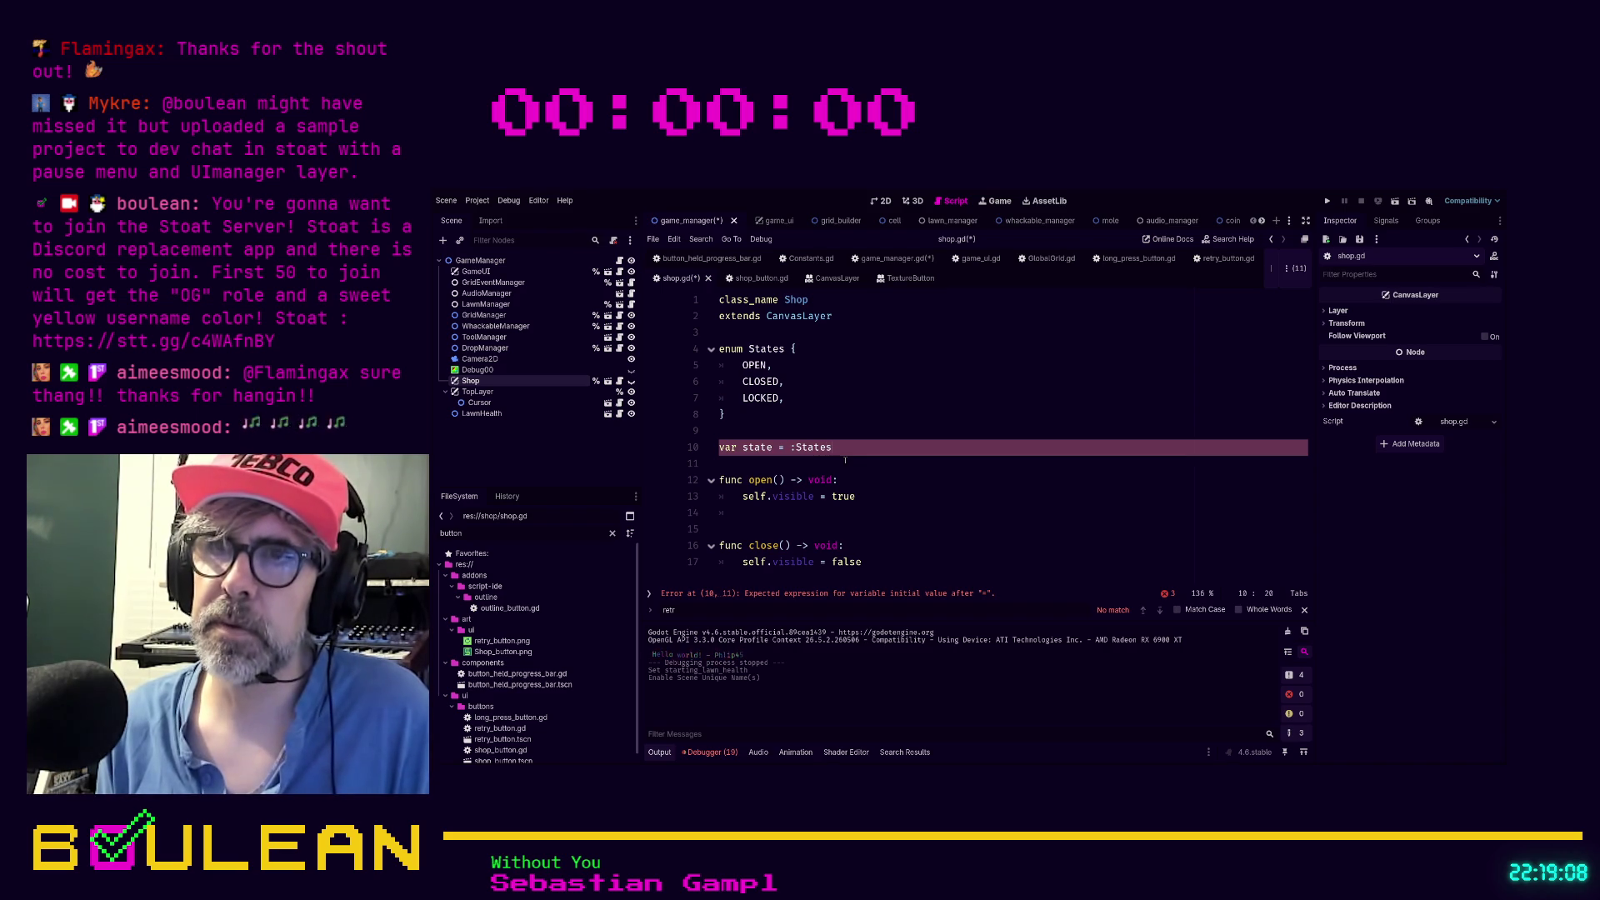
pyautogui.press('BackSpace')
pyautogui.press('BackSpace')
pyautogui.press('BackSpace')
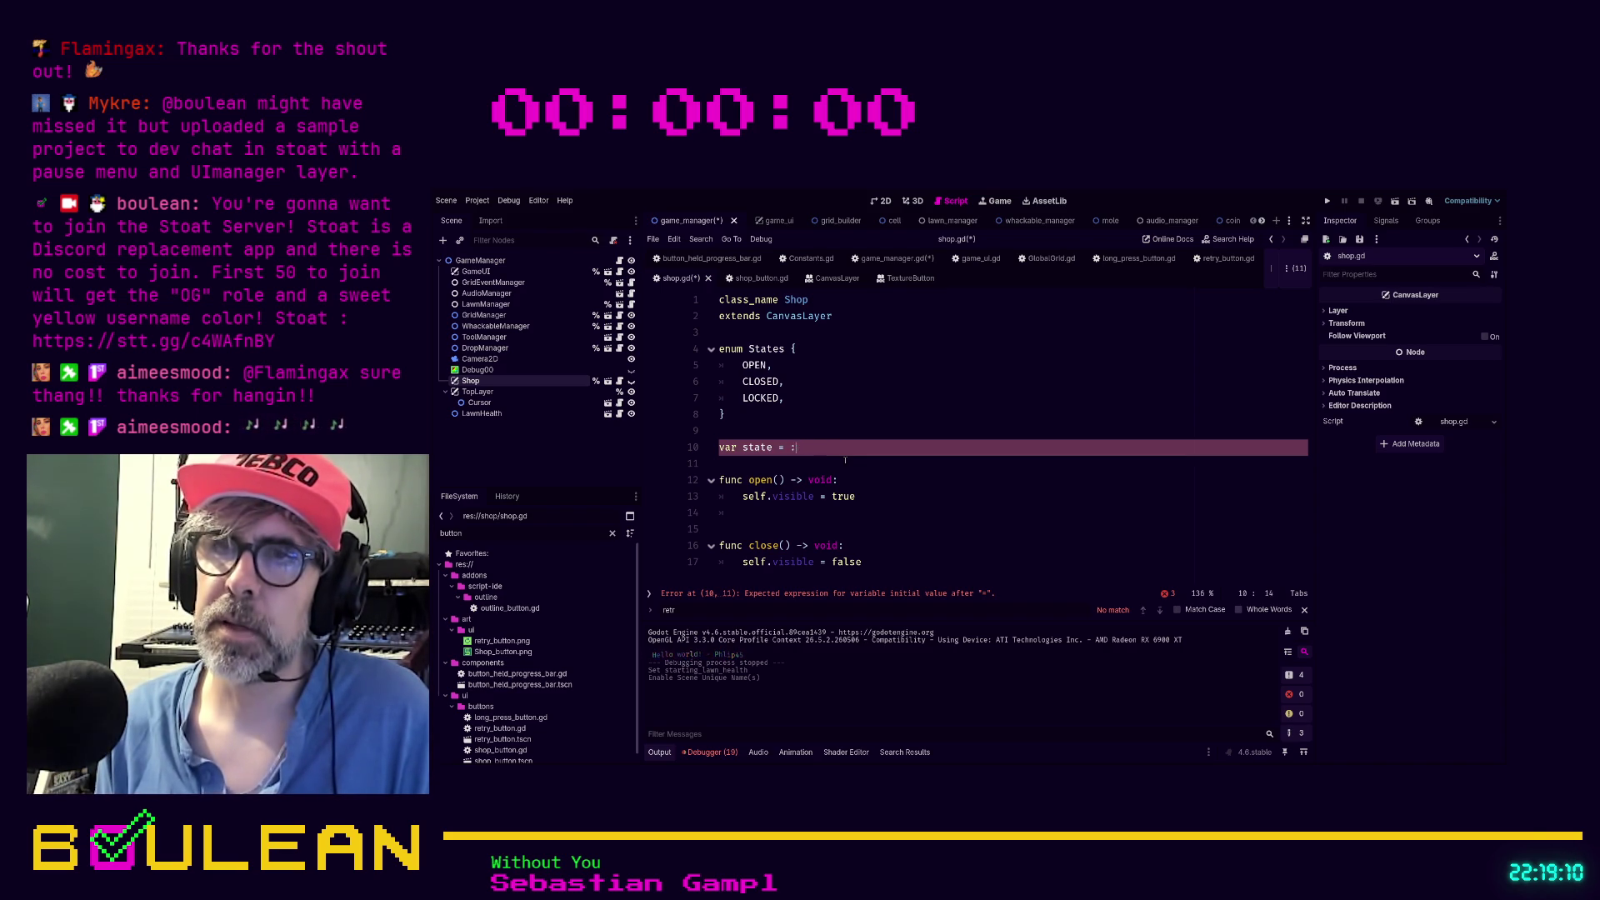
pyautogui.write(':')
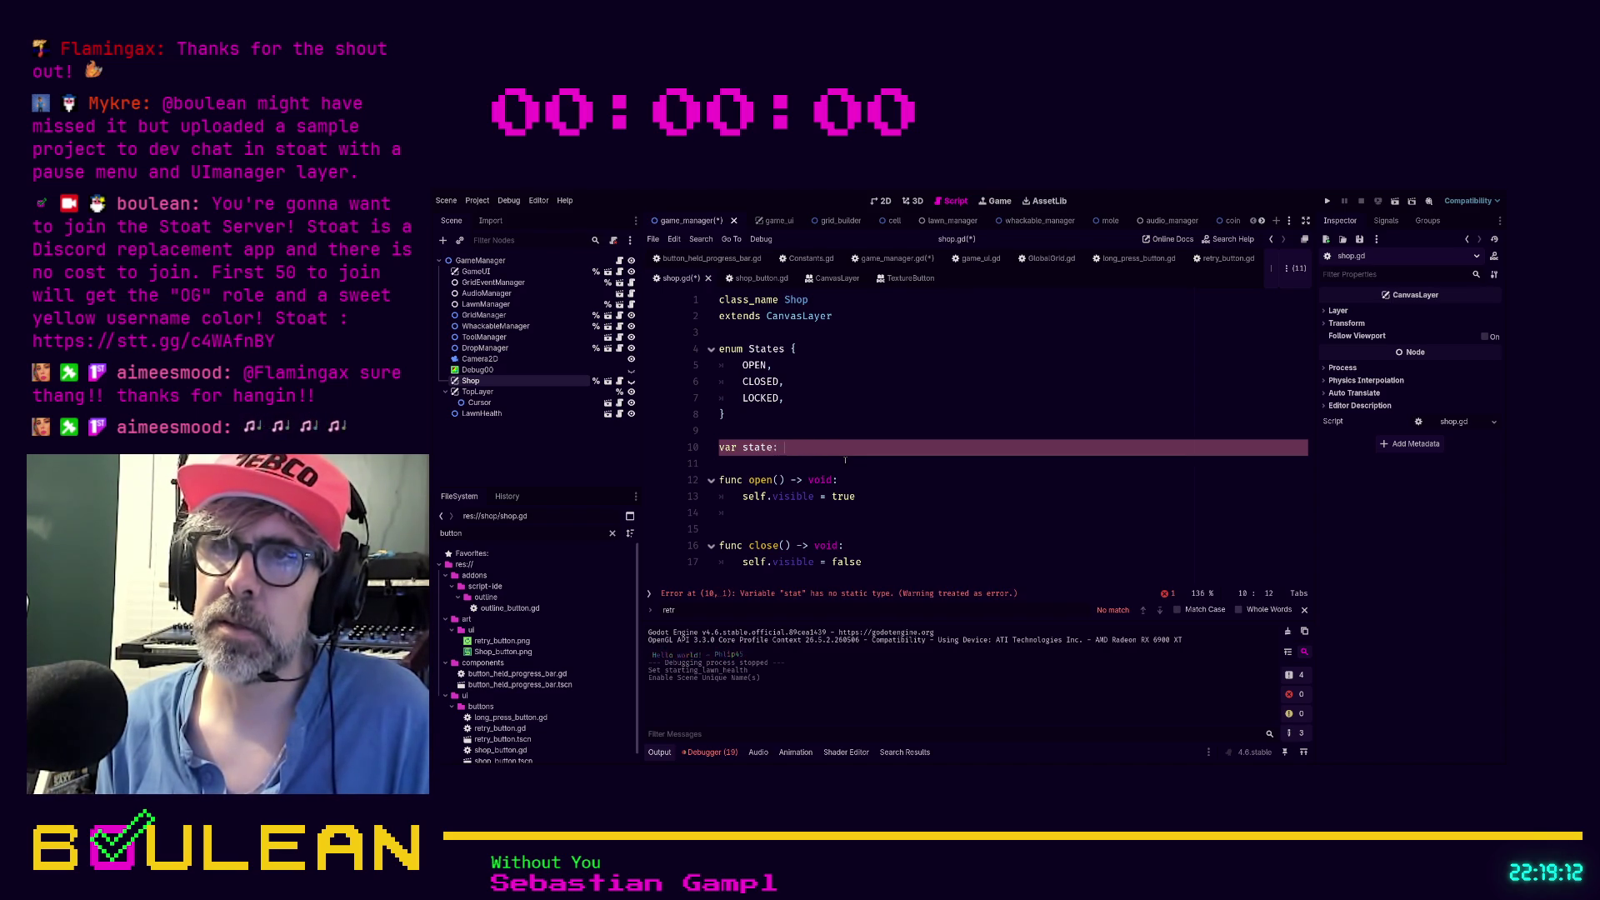
pyautogui.press('BackSpace')
pyautogui.press('BackSpace')
pyautogui.press('BackSpace')
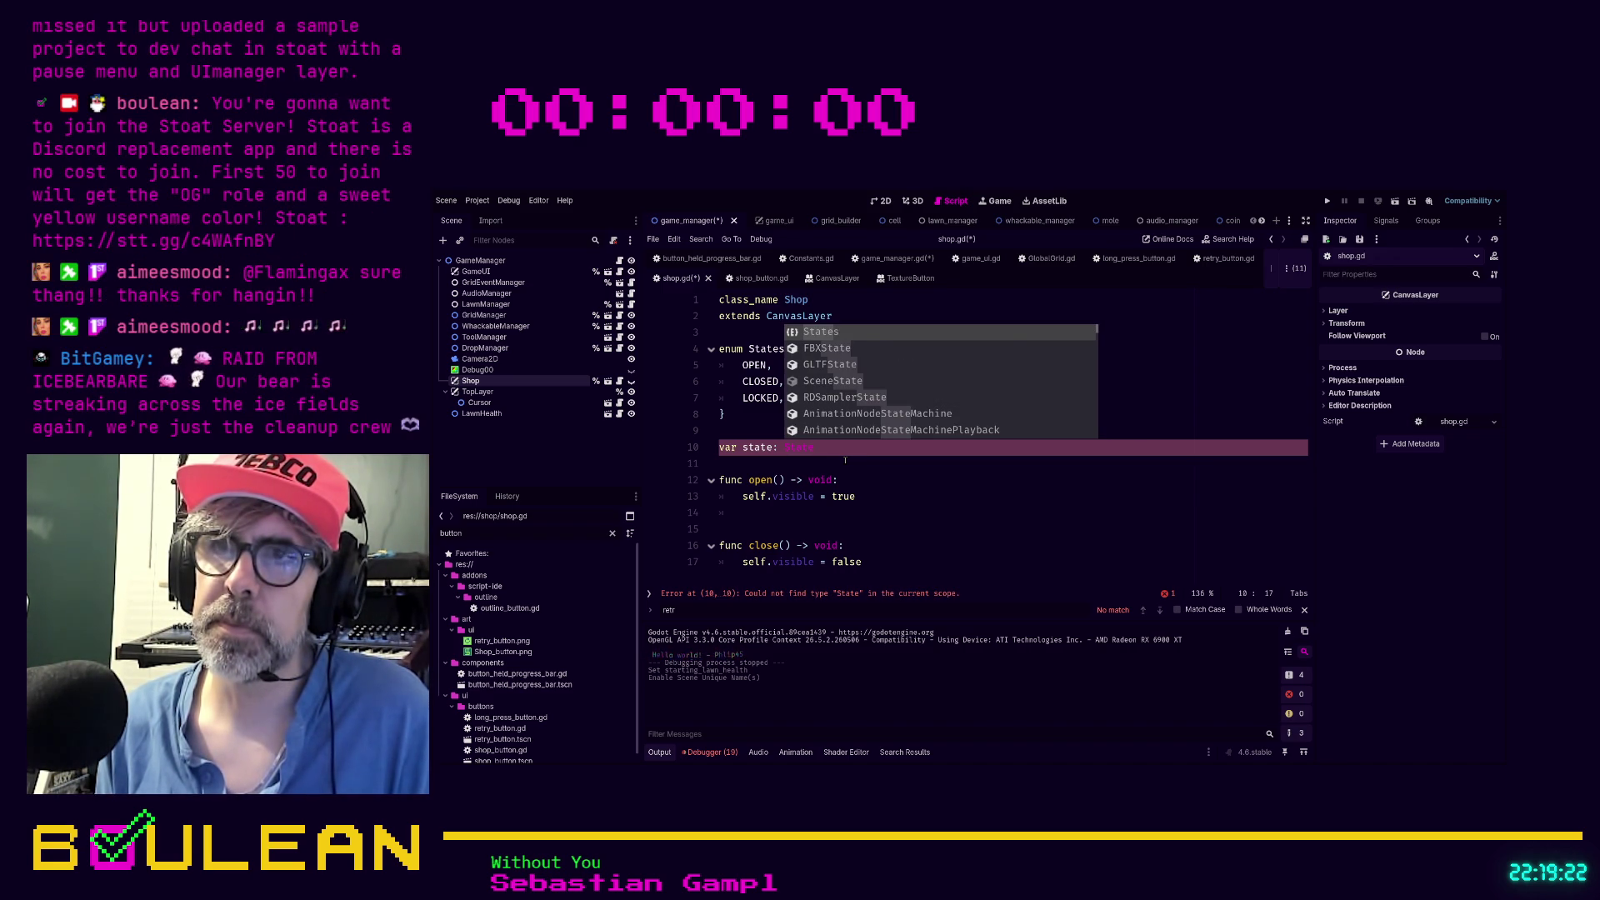
pyautogui.write('s')
pyautogui.click(764, 495)
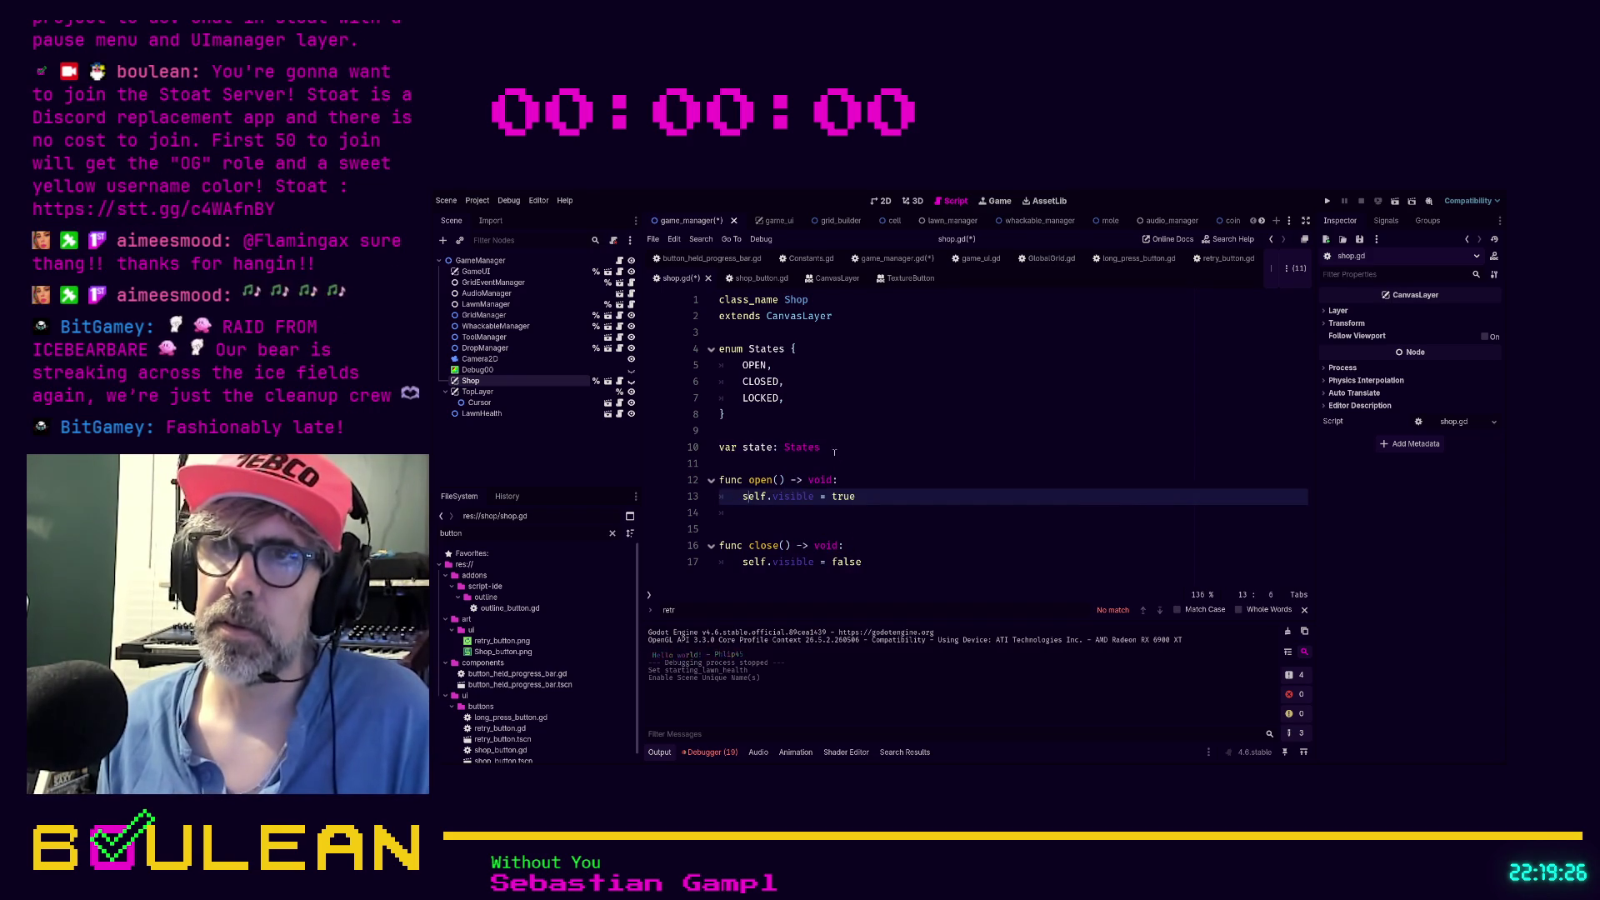
pyautogui.click(917, 448)
pyautogui.write('.')
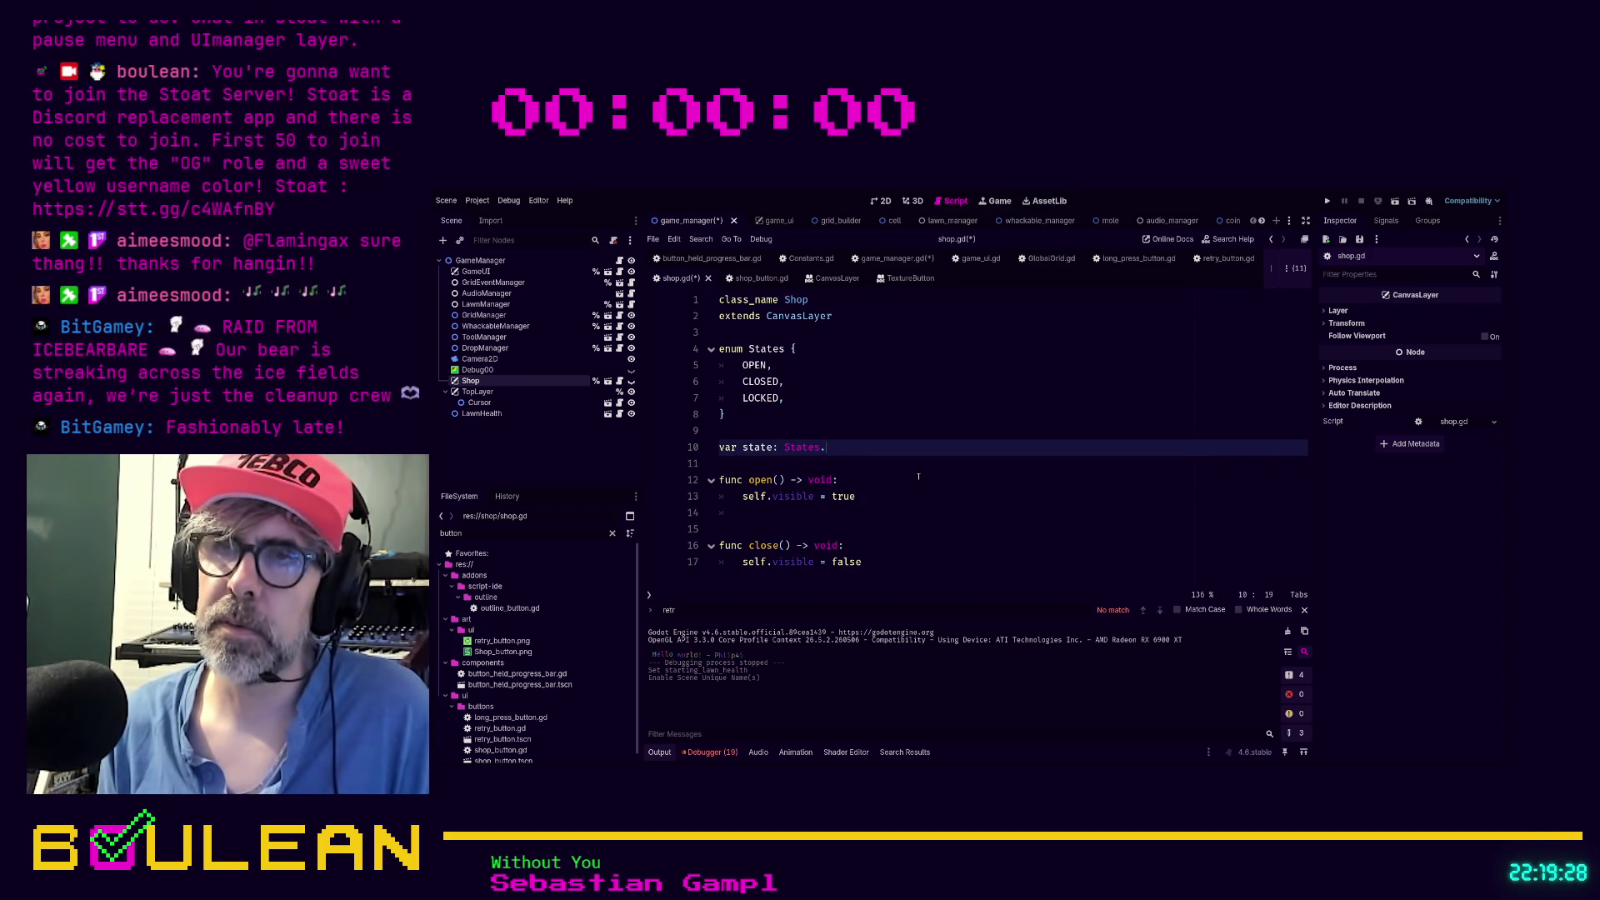
pyautogui.write('CLOSED')
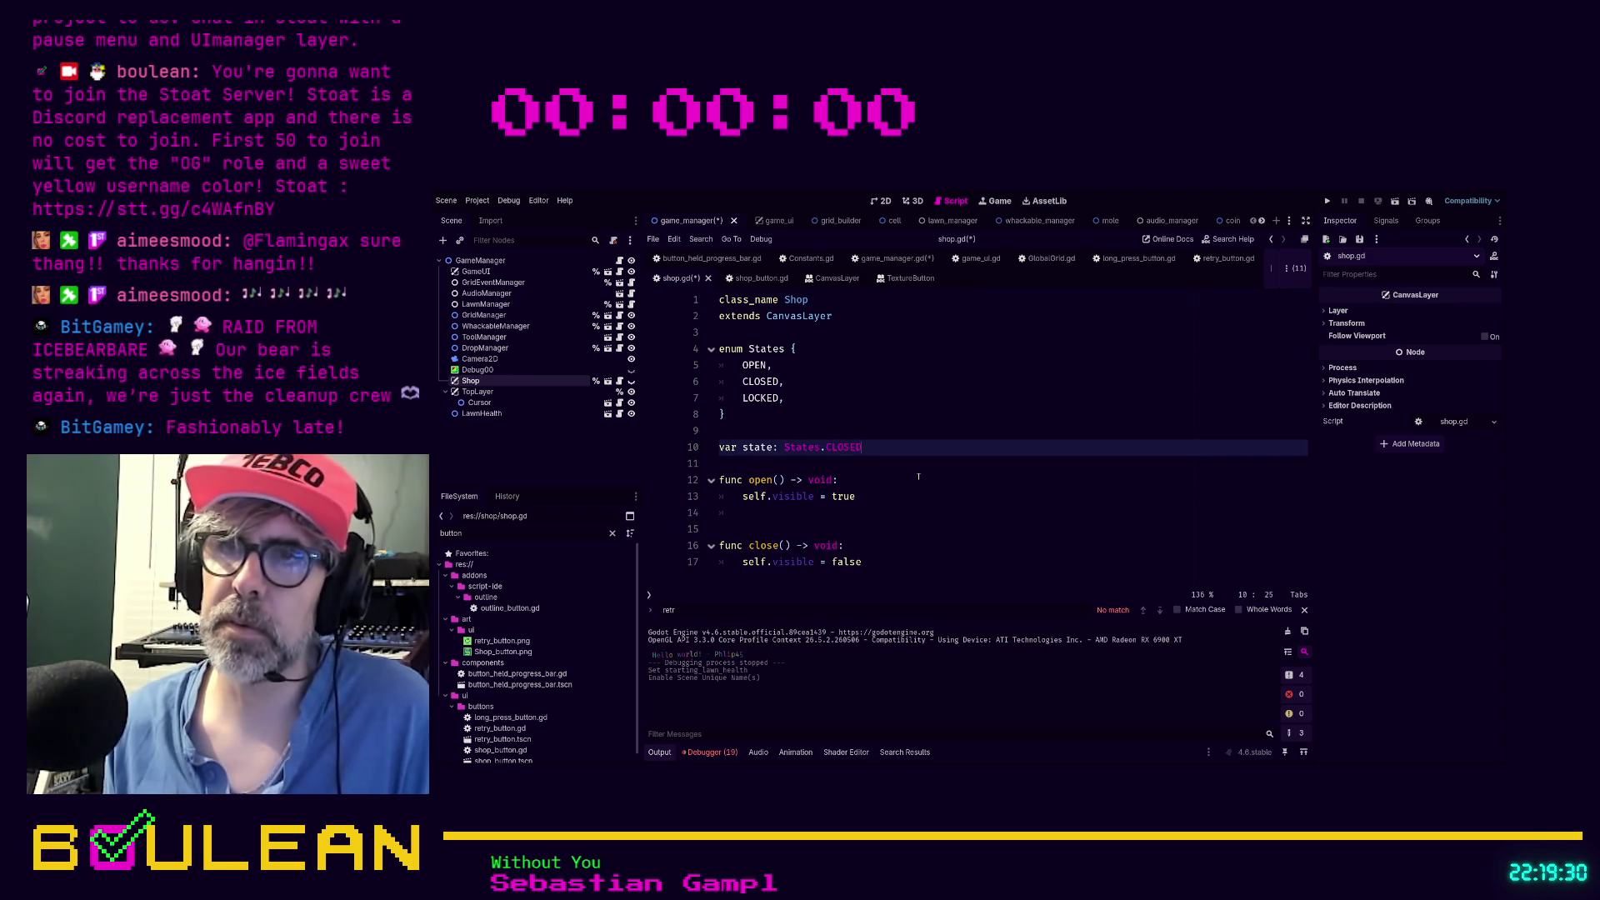
pyautogui.click(883, 512)
# Add 'state = States.OPEN' on a new first line of open()
pyautogui.press('Up')
pyautogui.press('Return')
pyautogui.press('Up')
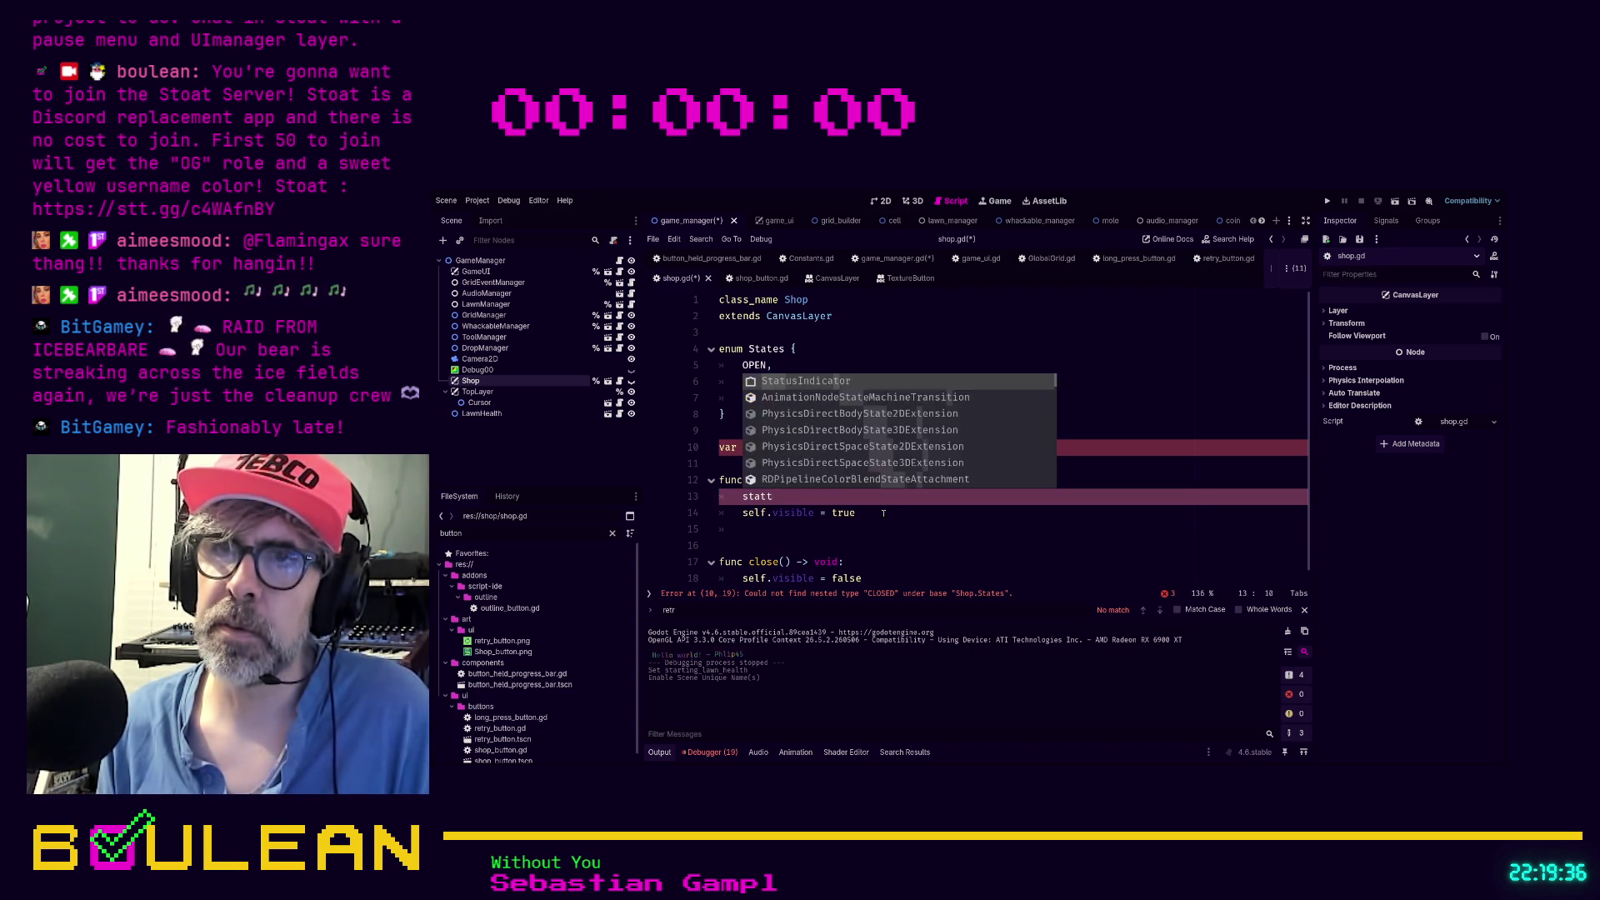
pyautogui.write('e = States.')
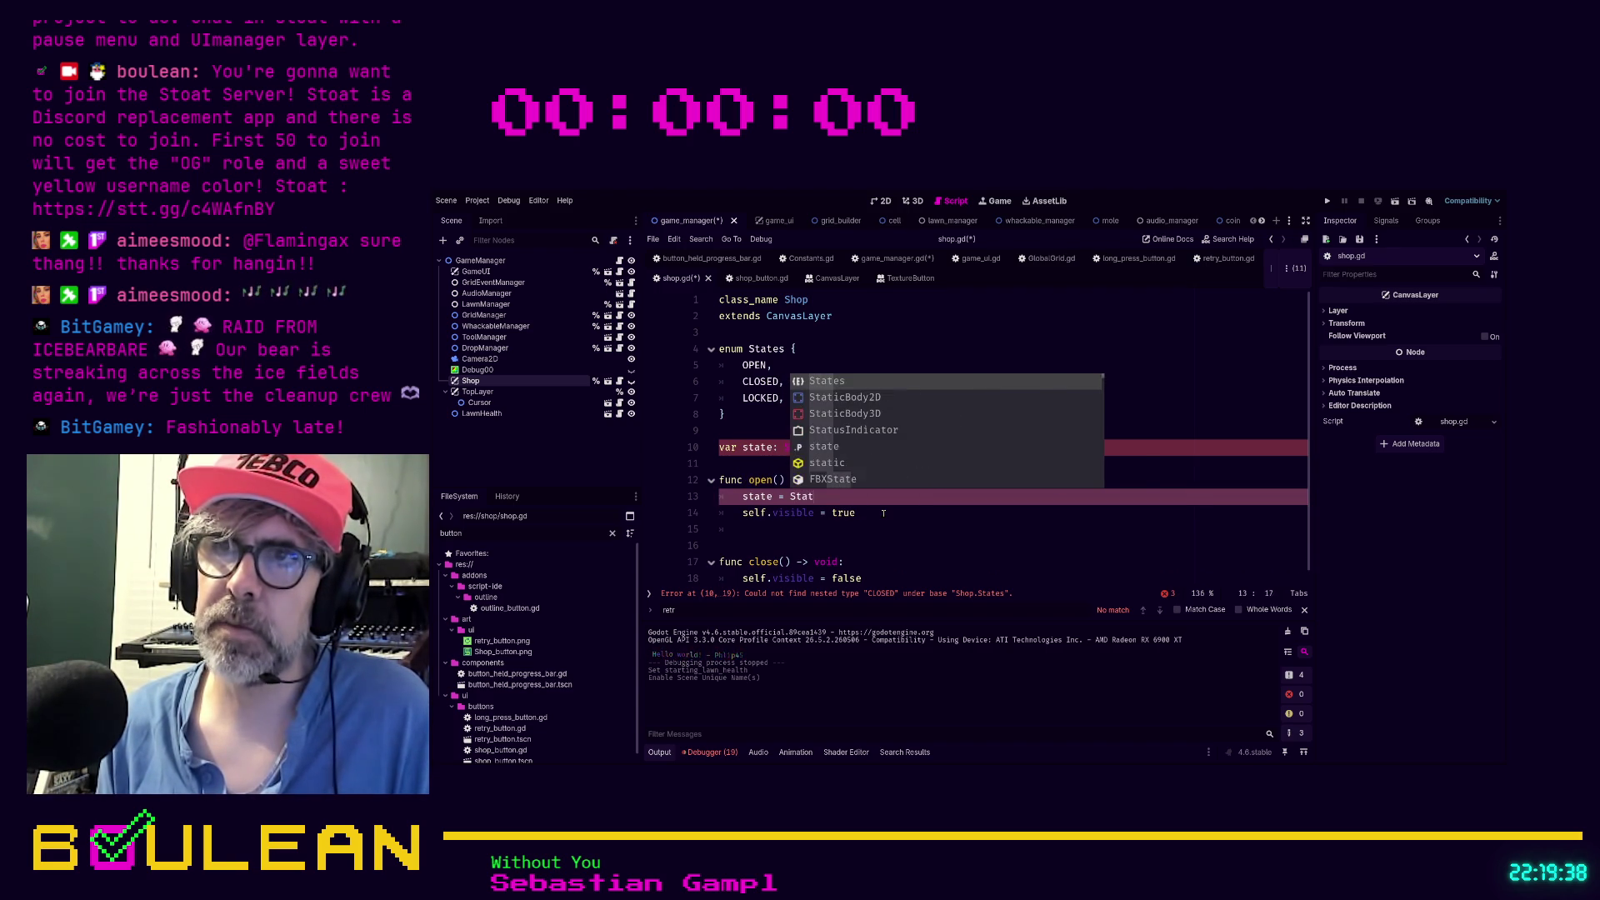
pyautogui.write('OPEN')
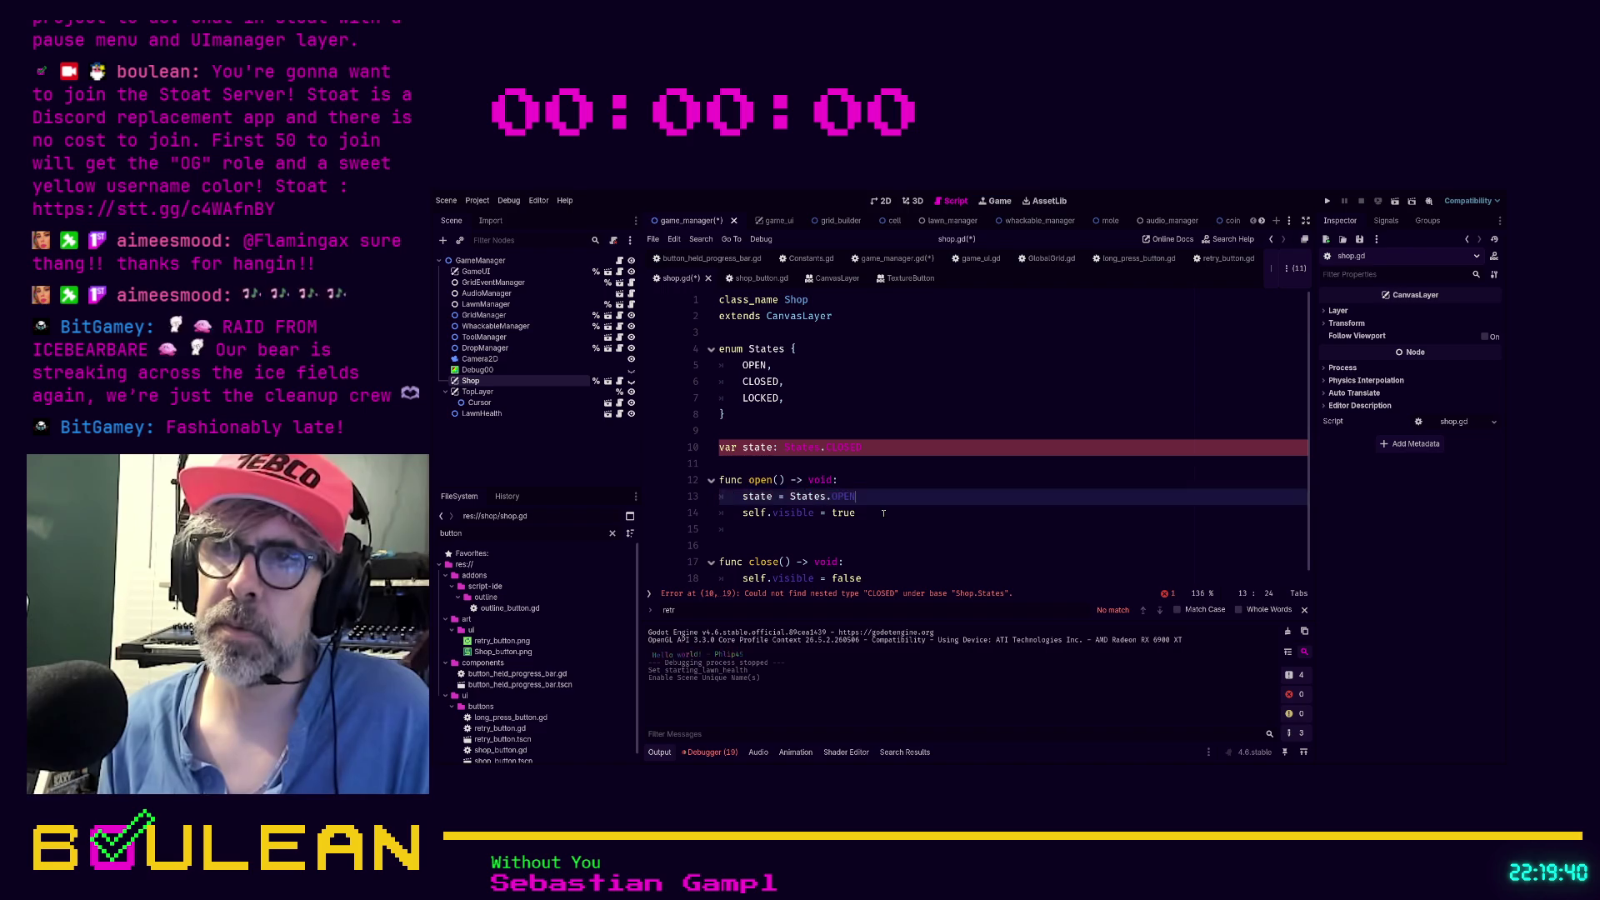
# Add 'state = States.CLOSED' as a new line inside close()
pyautogui.click(871, 563)
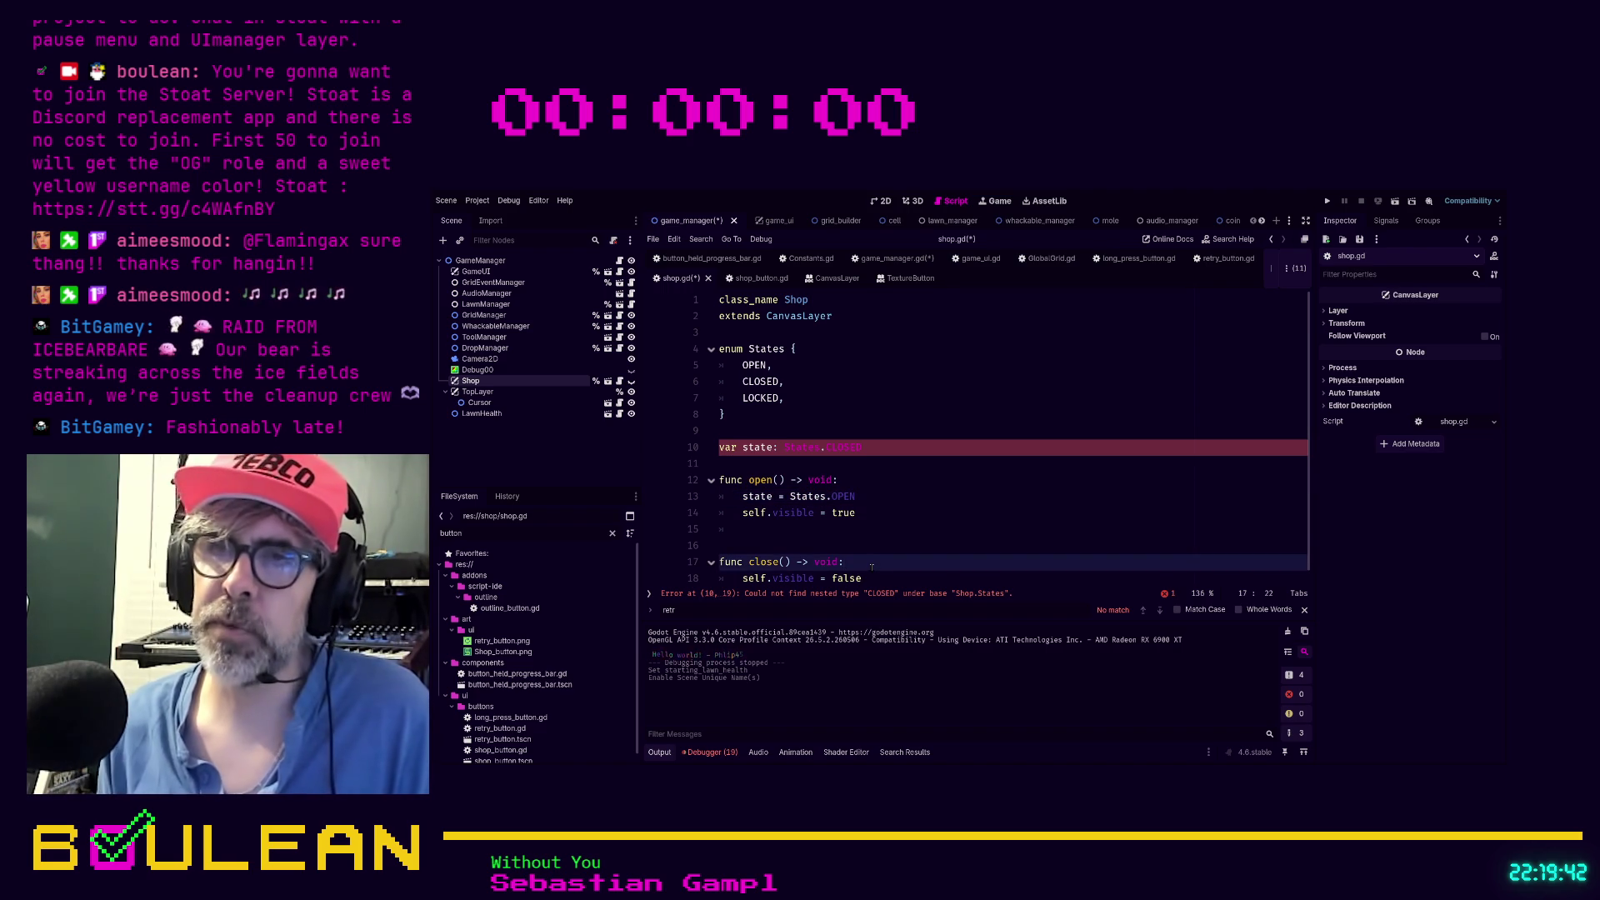
pyautogui.press('Return')
pyautogui.write('sta')
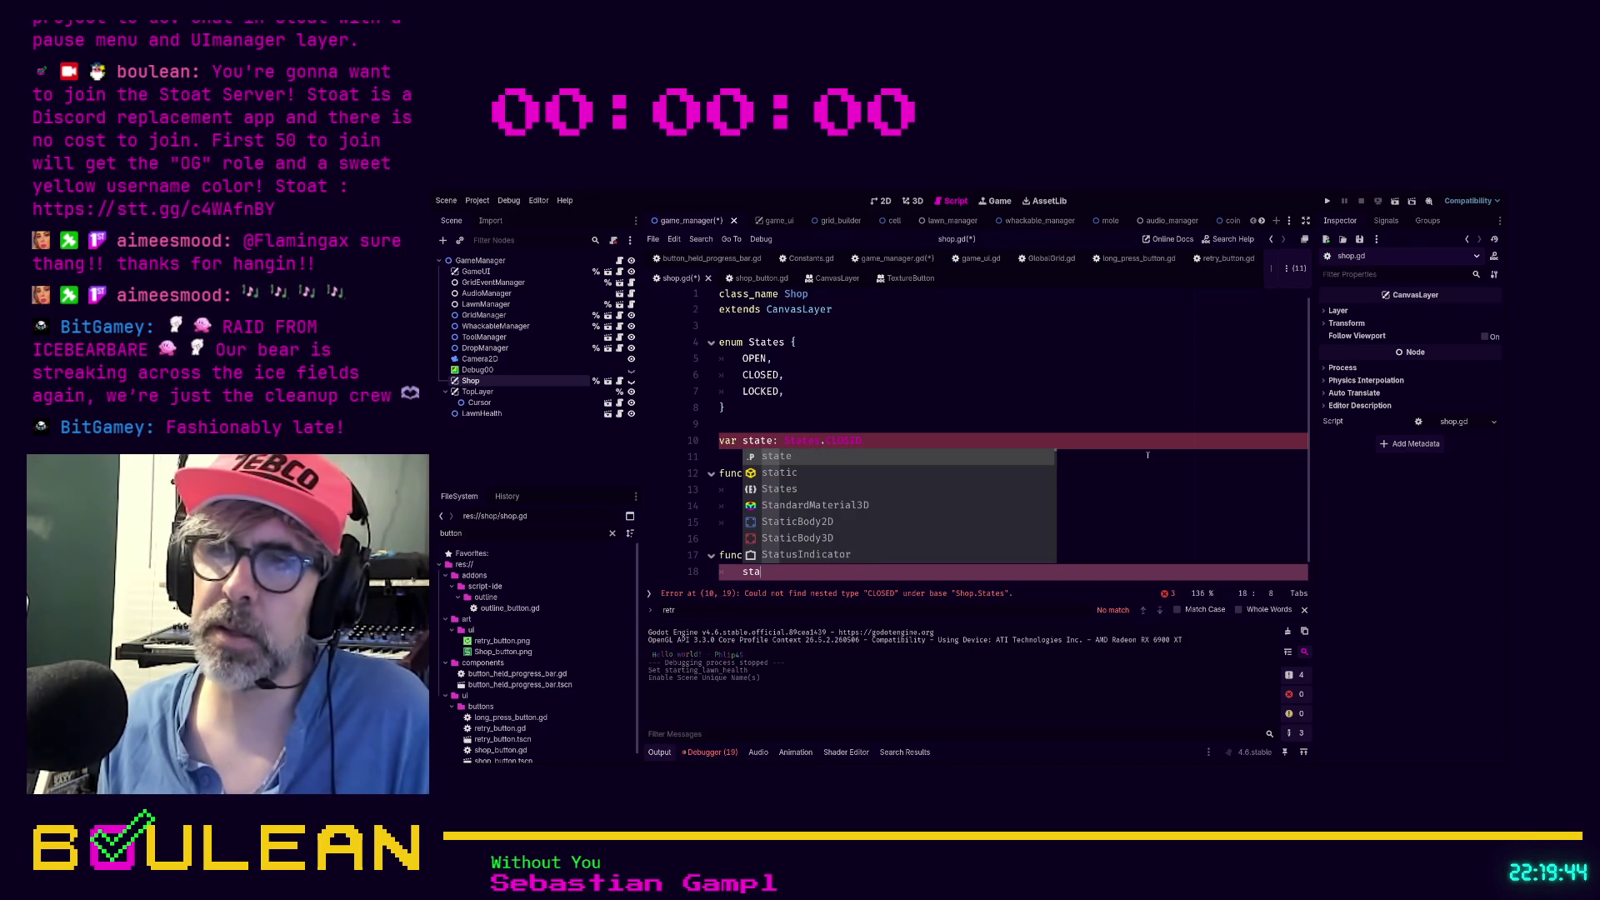
pyautogui.scroll(-1, 1136, 458)
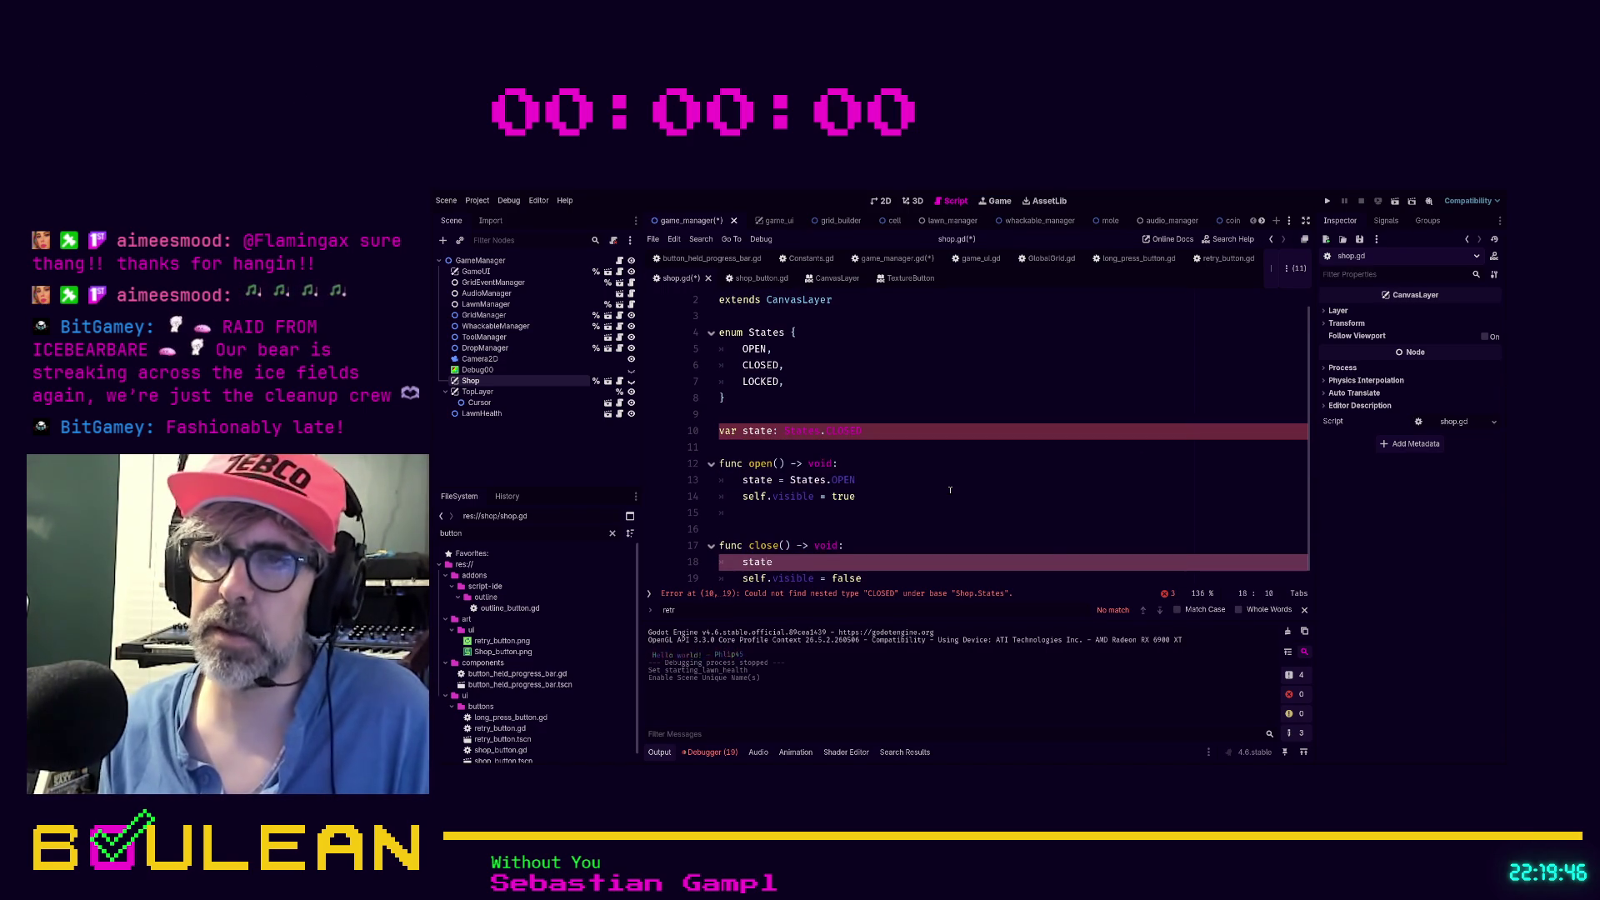
pyautogui.write('te =')
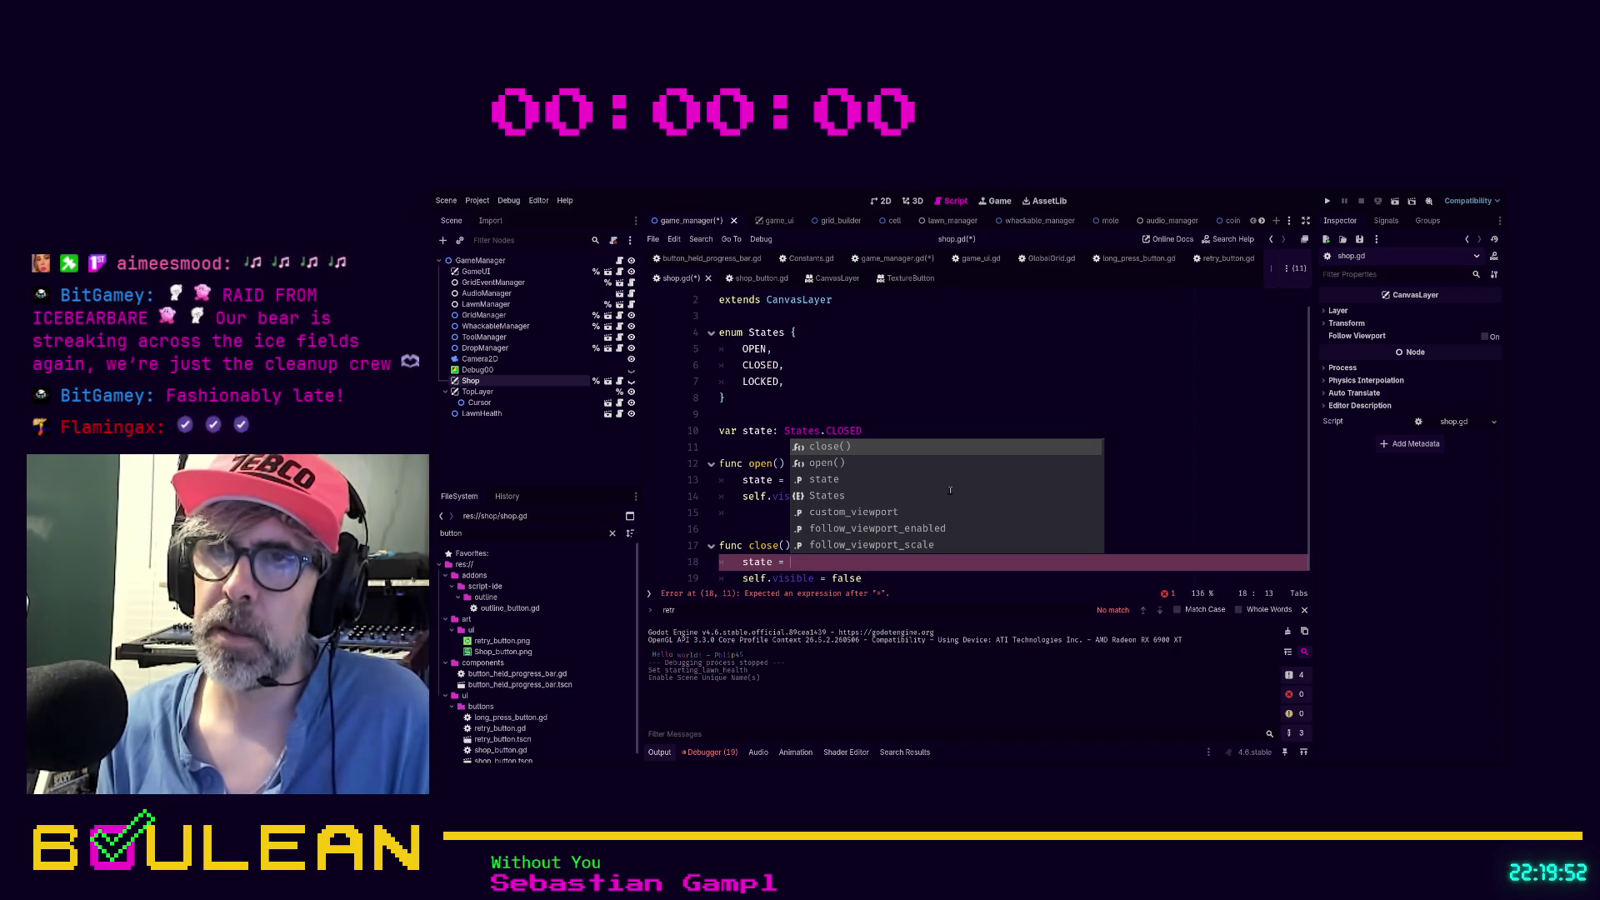
pyautogui.click(841, 512)
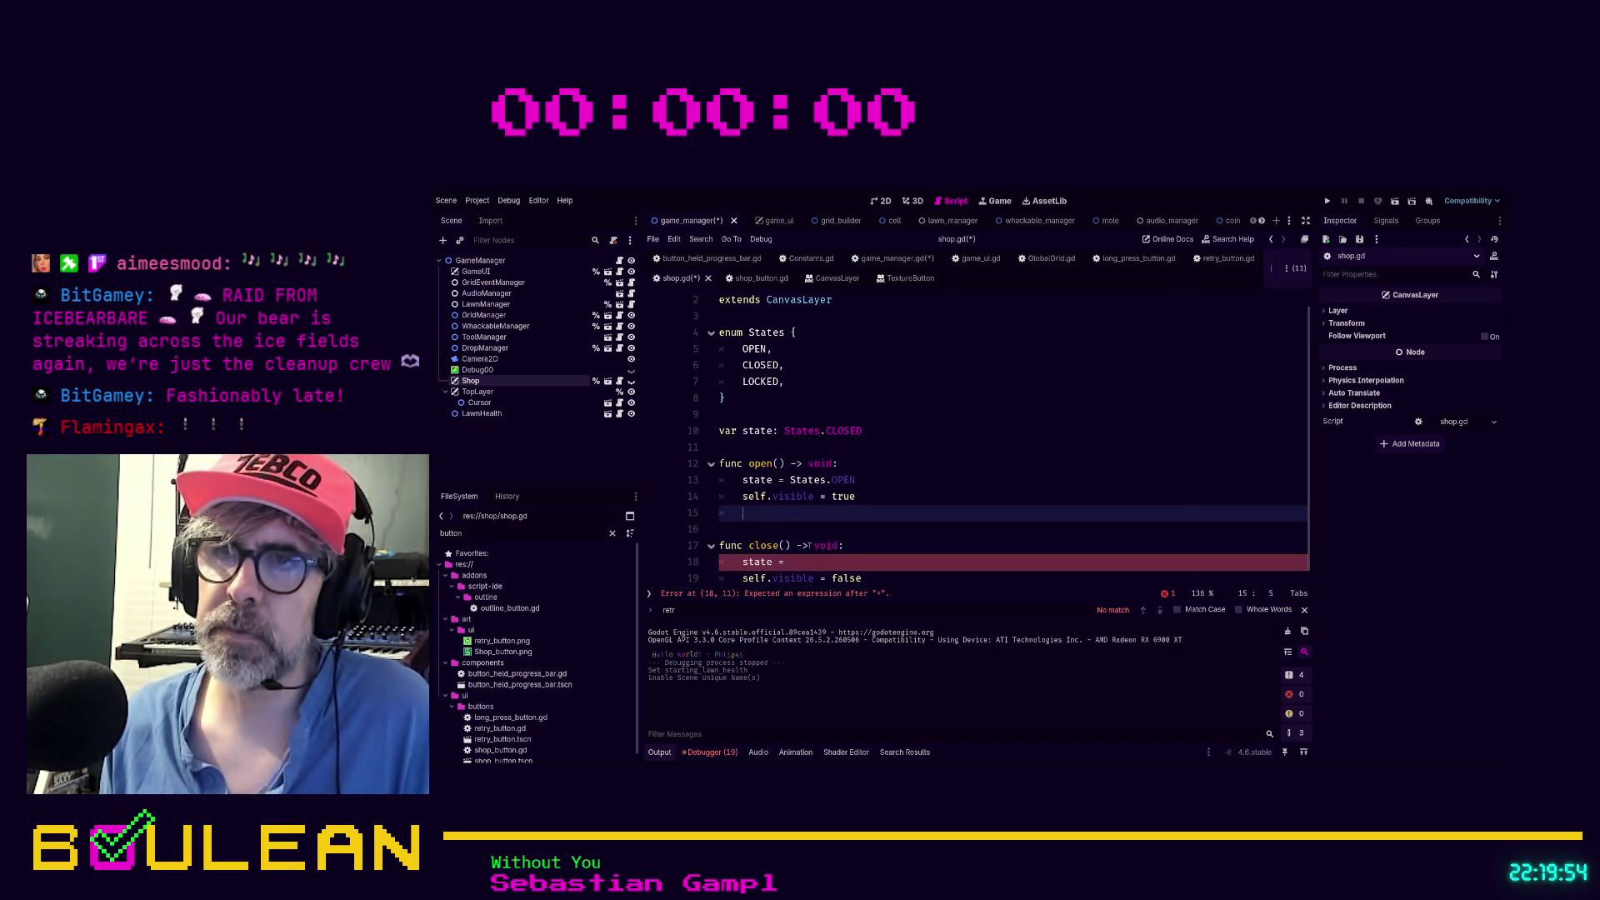
pyautogui.click(818, 560)
pyautogui.write('States.')
pyautogui.press('Return')
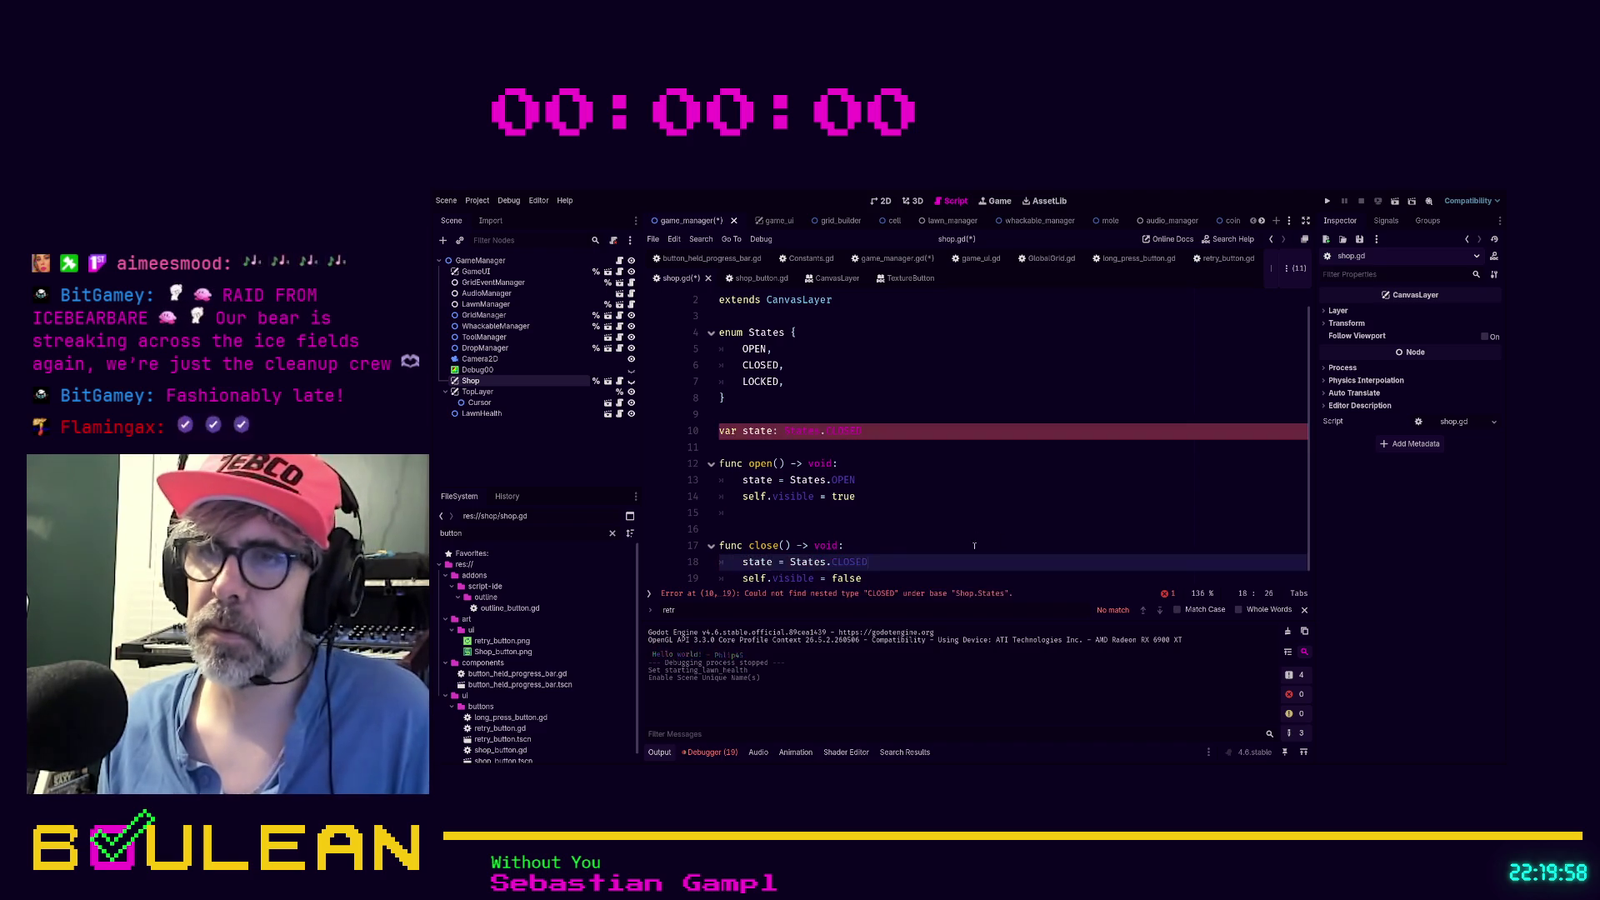
# Fix line 10 to 'var state: States = States.CLOSED' and save shop.gd
pyautogui.click(875, 431)
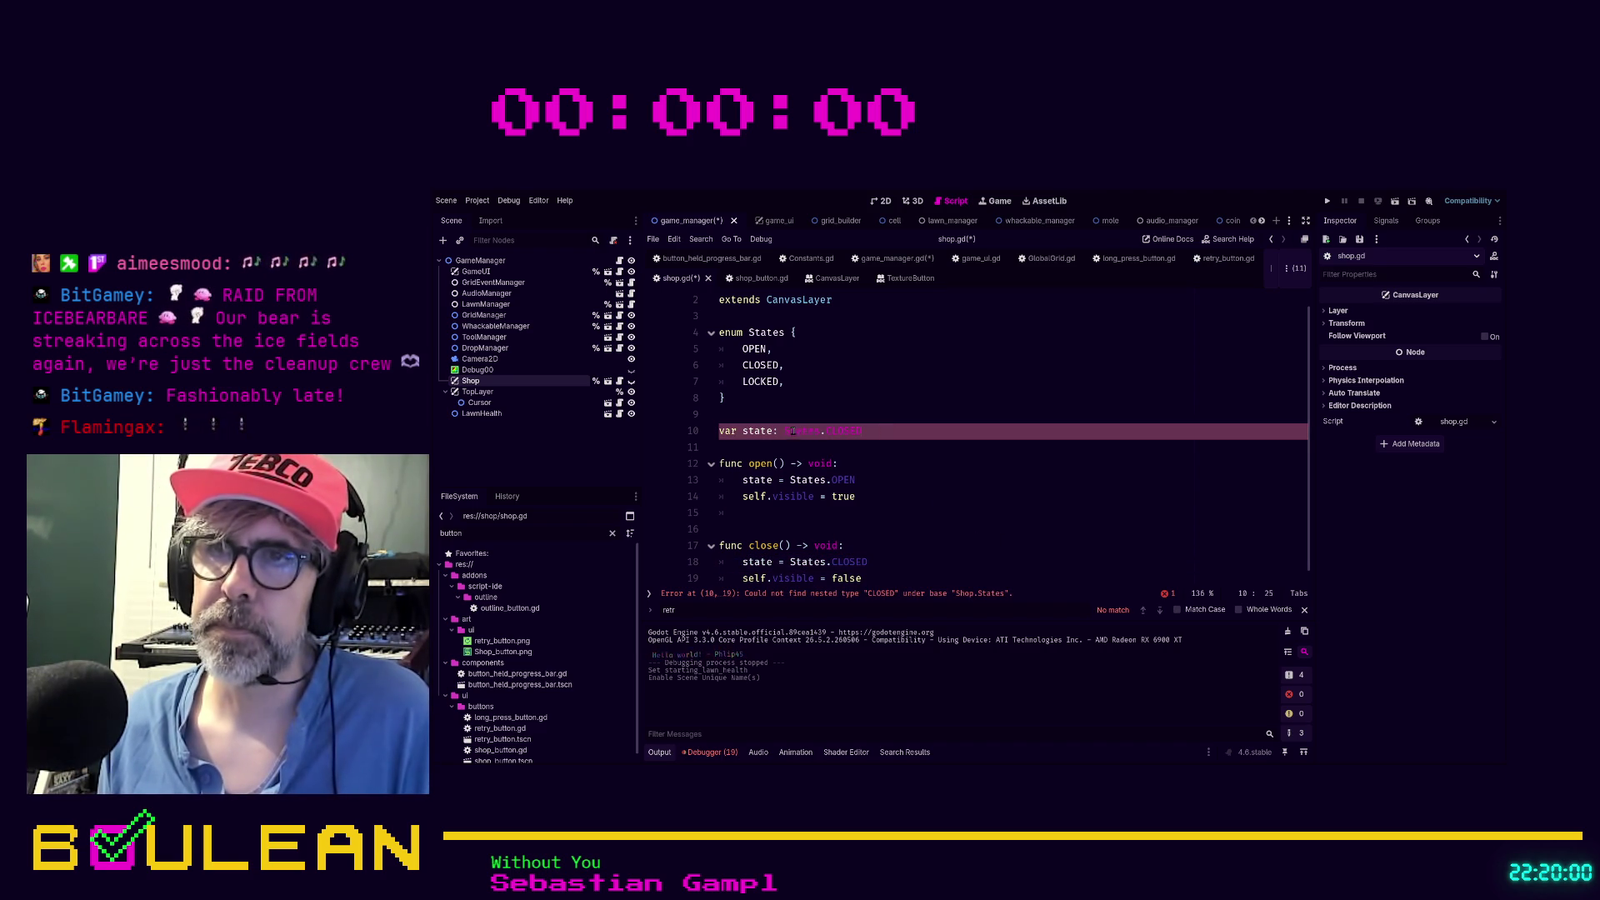
pyautogui.click(819, 432)
pyautogui.write('= States')
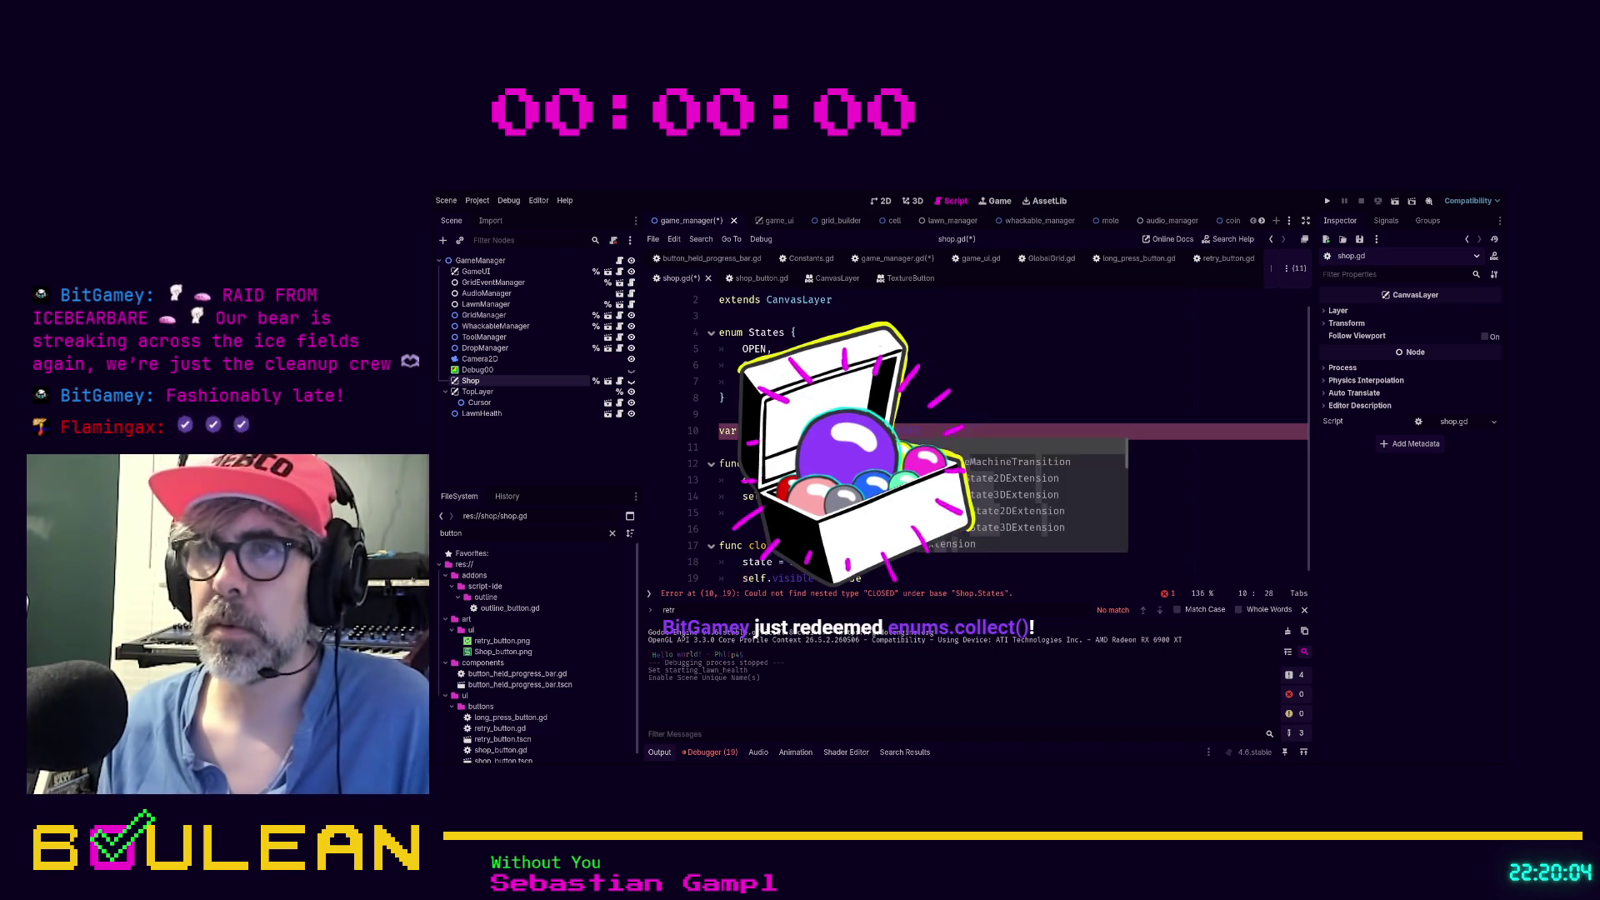
pyautogui.click(750, 414)
pyautogui.hotkey('ctrl', 's')
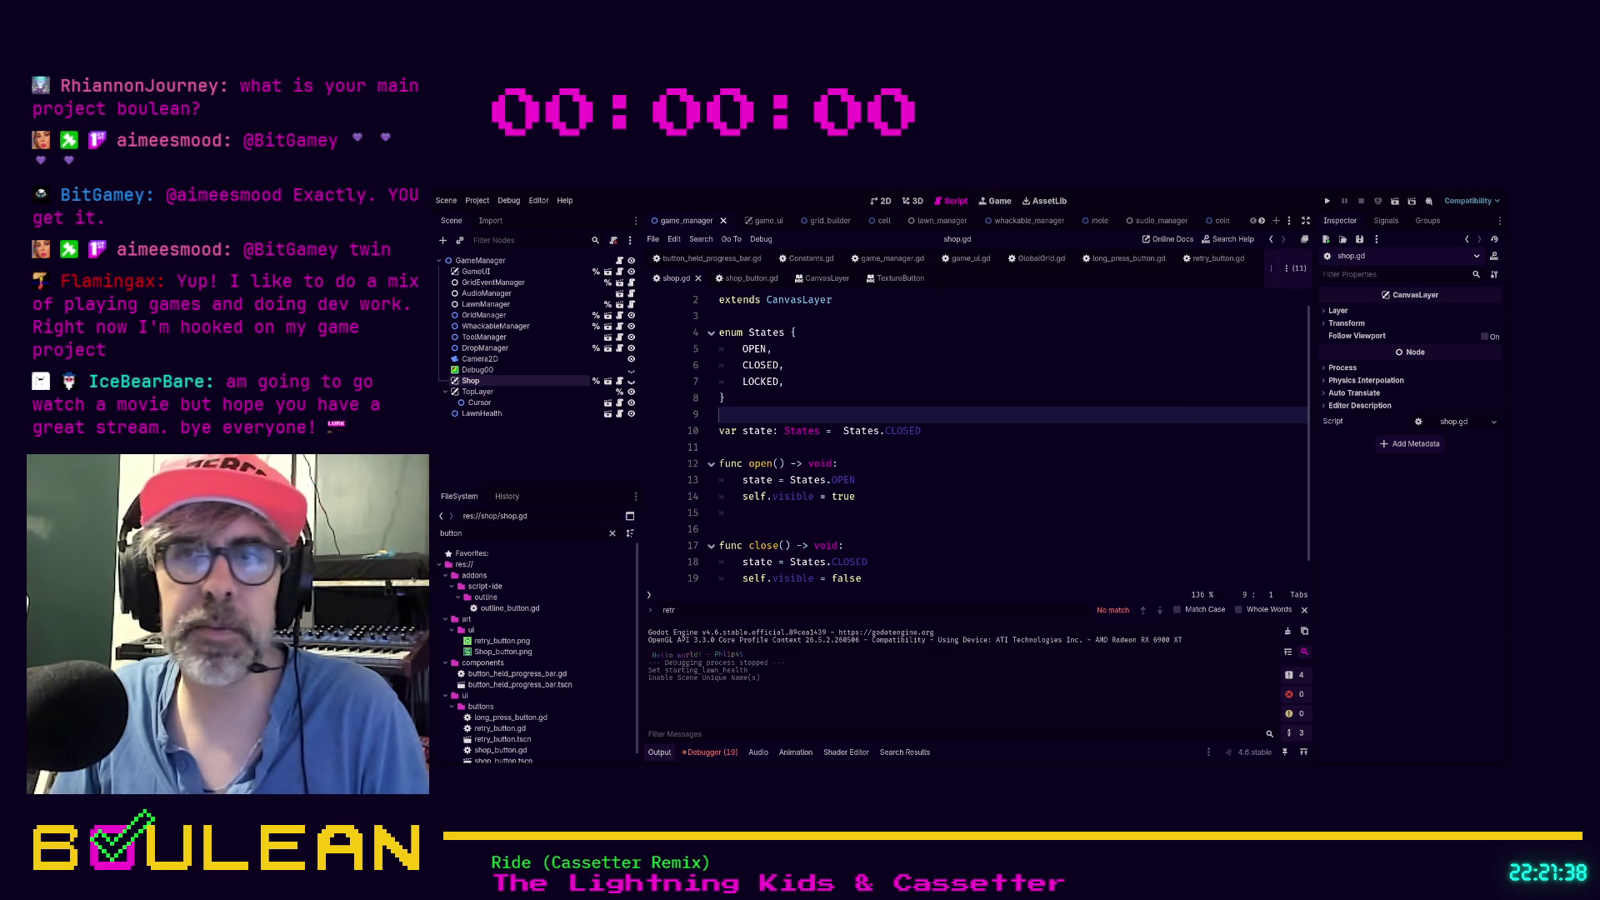
pyautogui.click(850, 526)
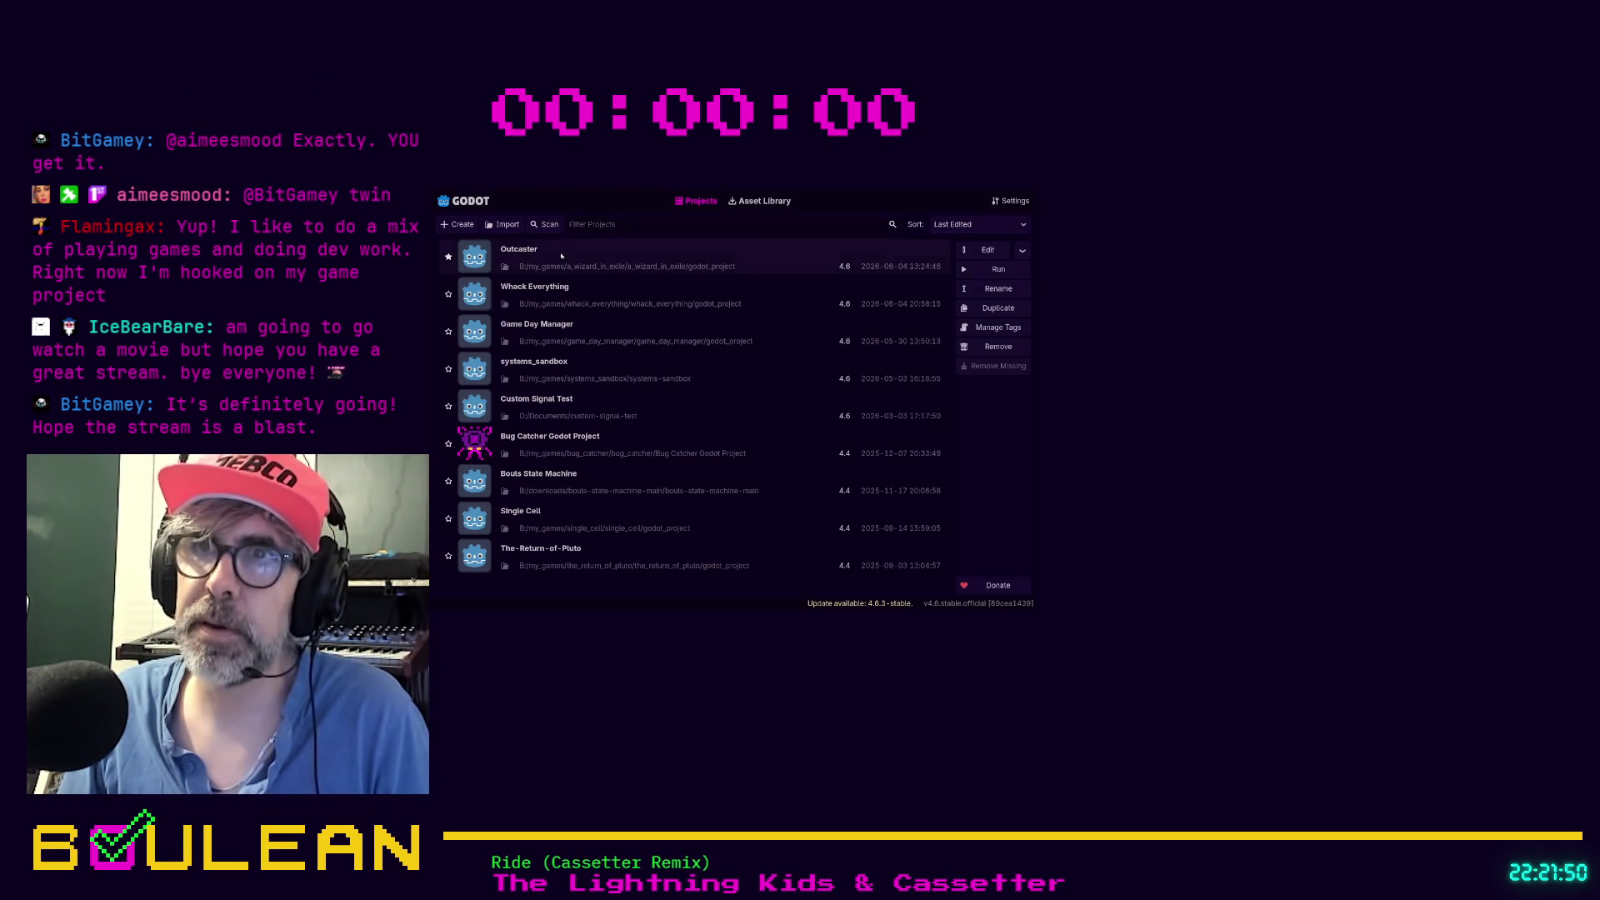
# Open the Game Day Manager project from the Project Manager list
pyautogui.doubleClick(576, 329)
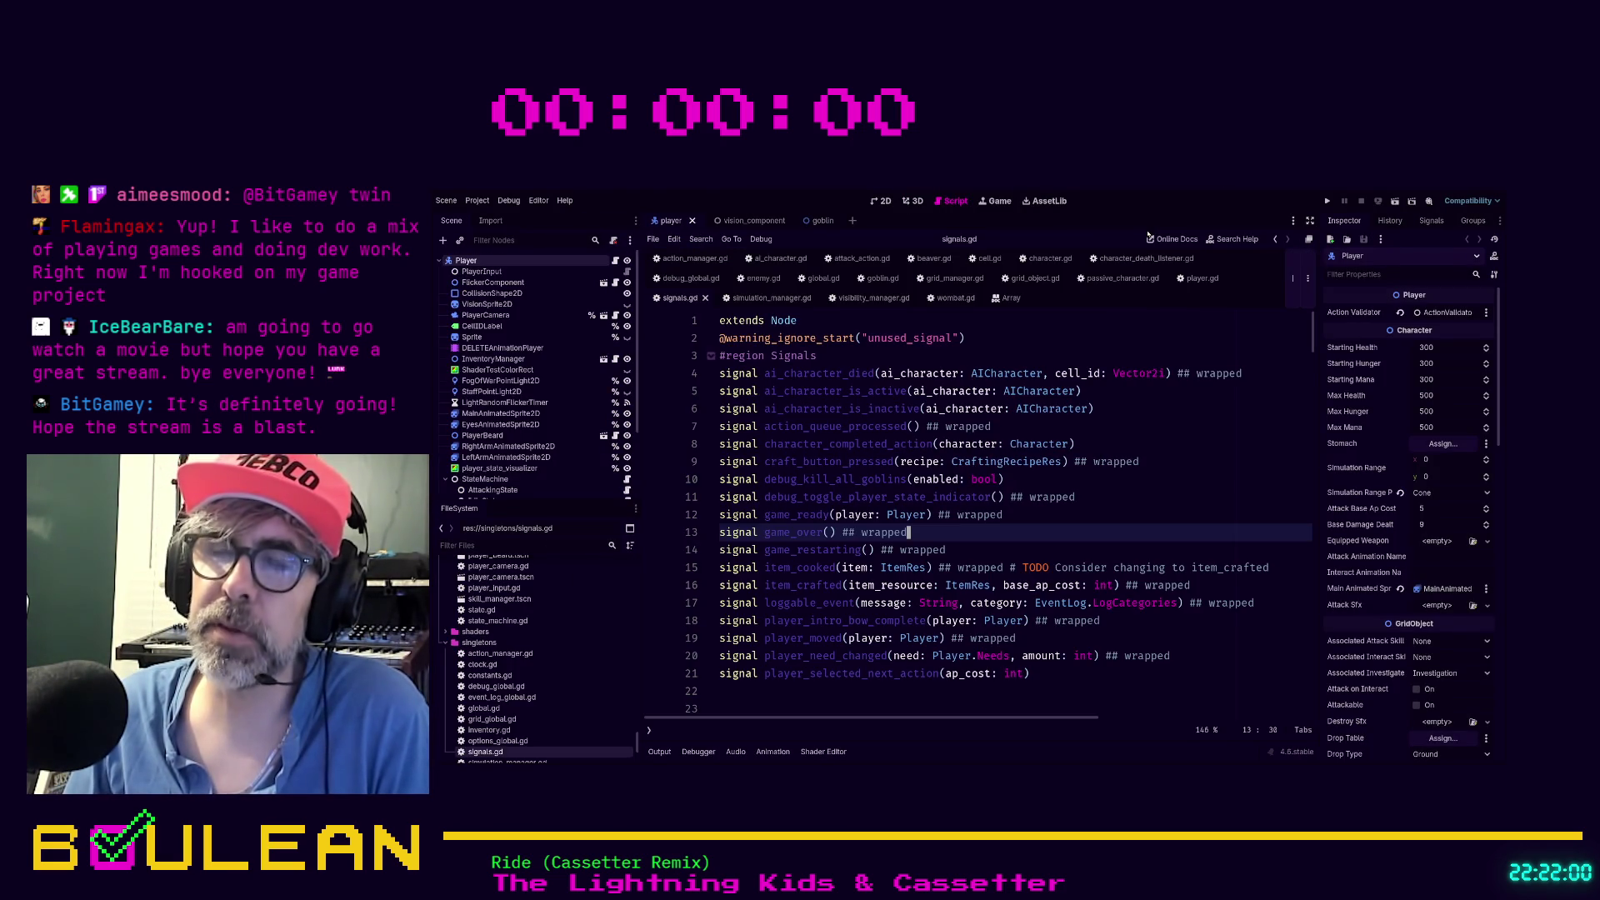
# Run the Game Day Manager project with F5 and bring its game window forward
pyautogui.press('F5')
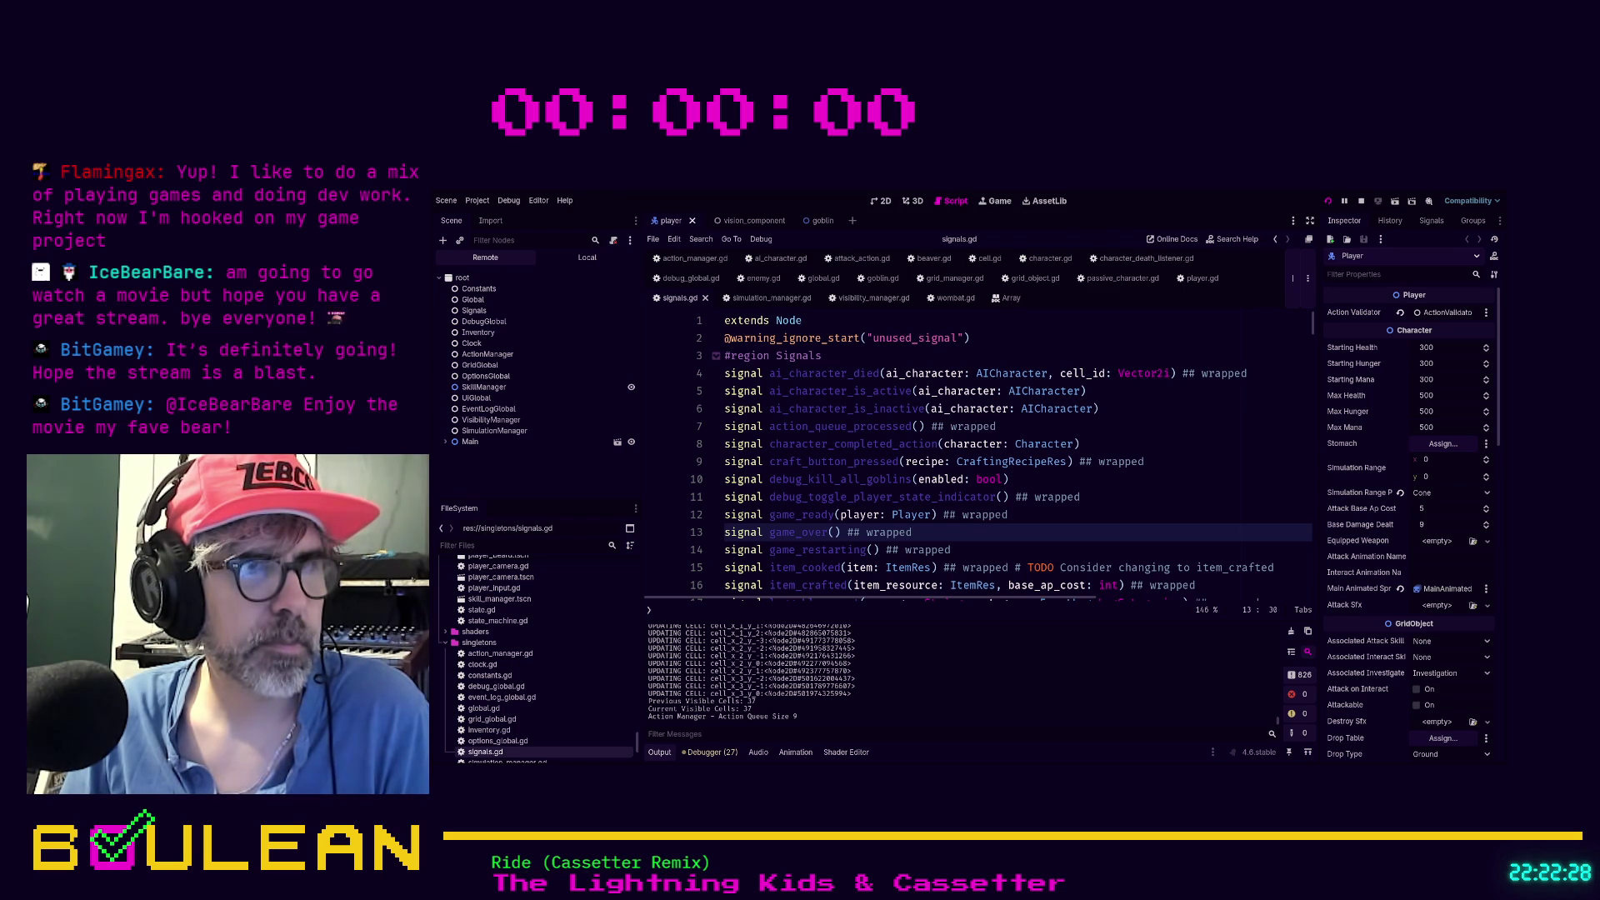
pyautogui.press('F5')
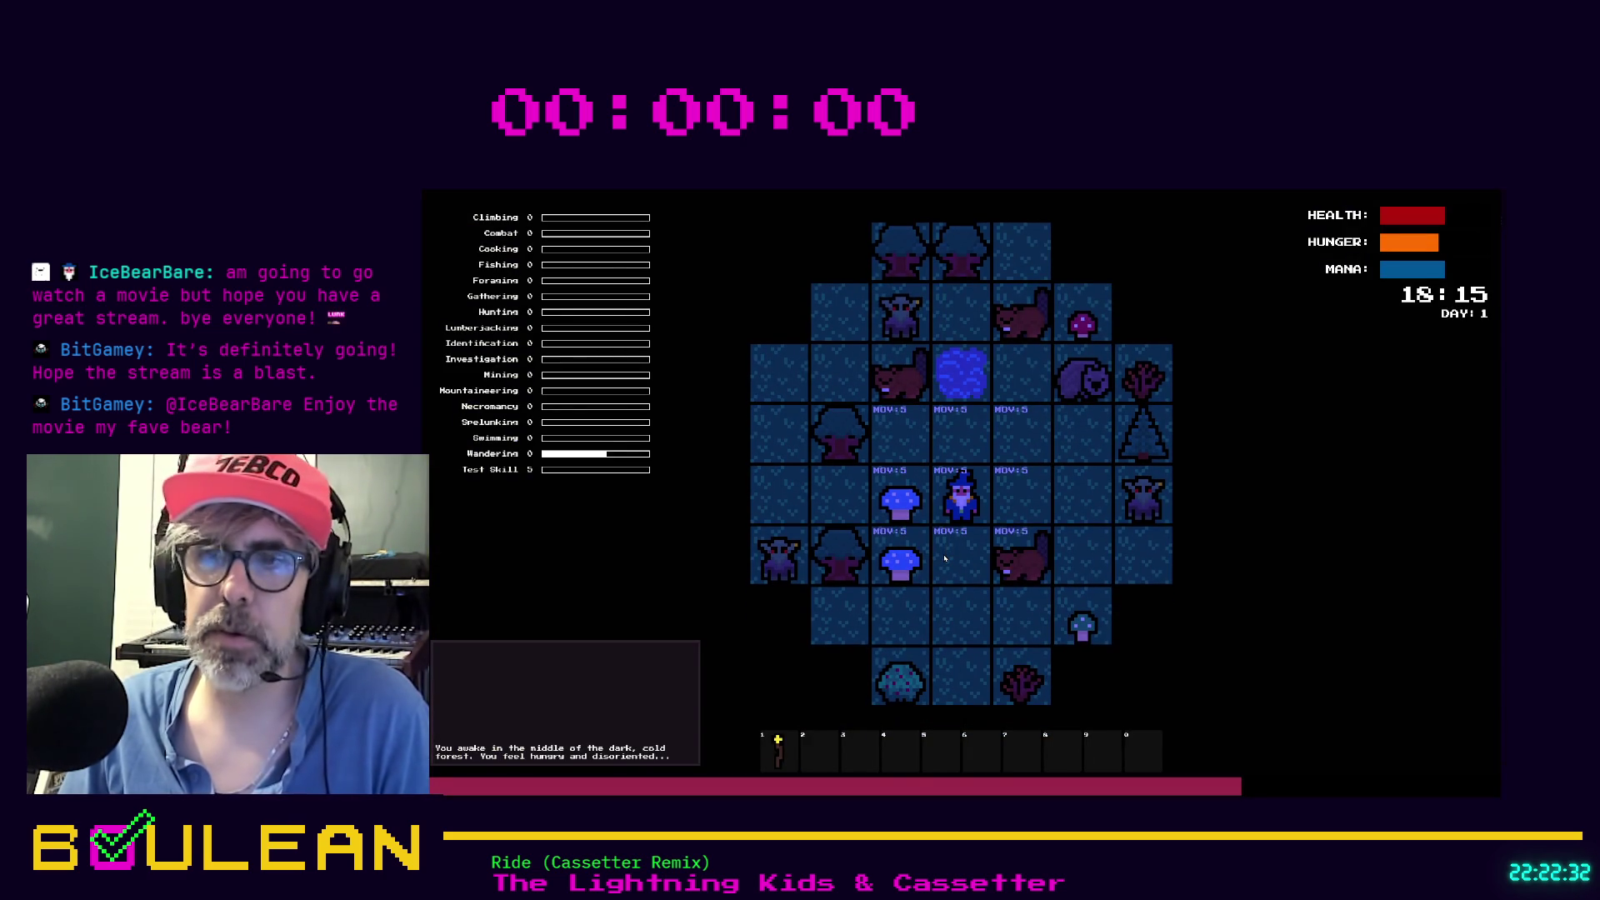
# Use the staff from hotbar slot 1, then move the wizard up one tile
pyautogui.press('1')
pyautogui.press('e')
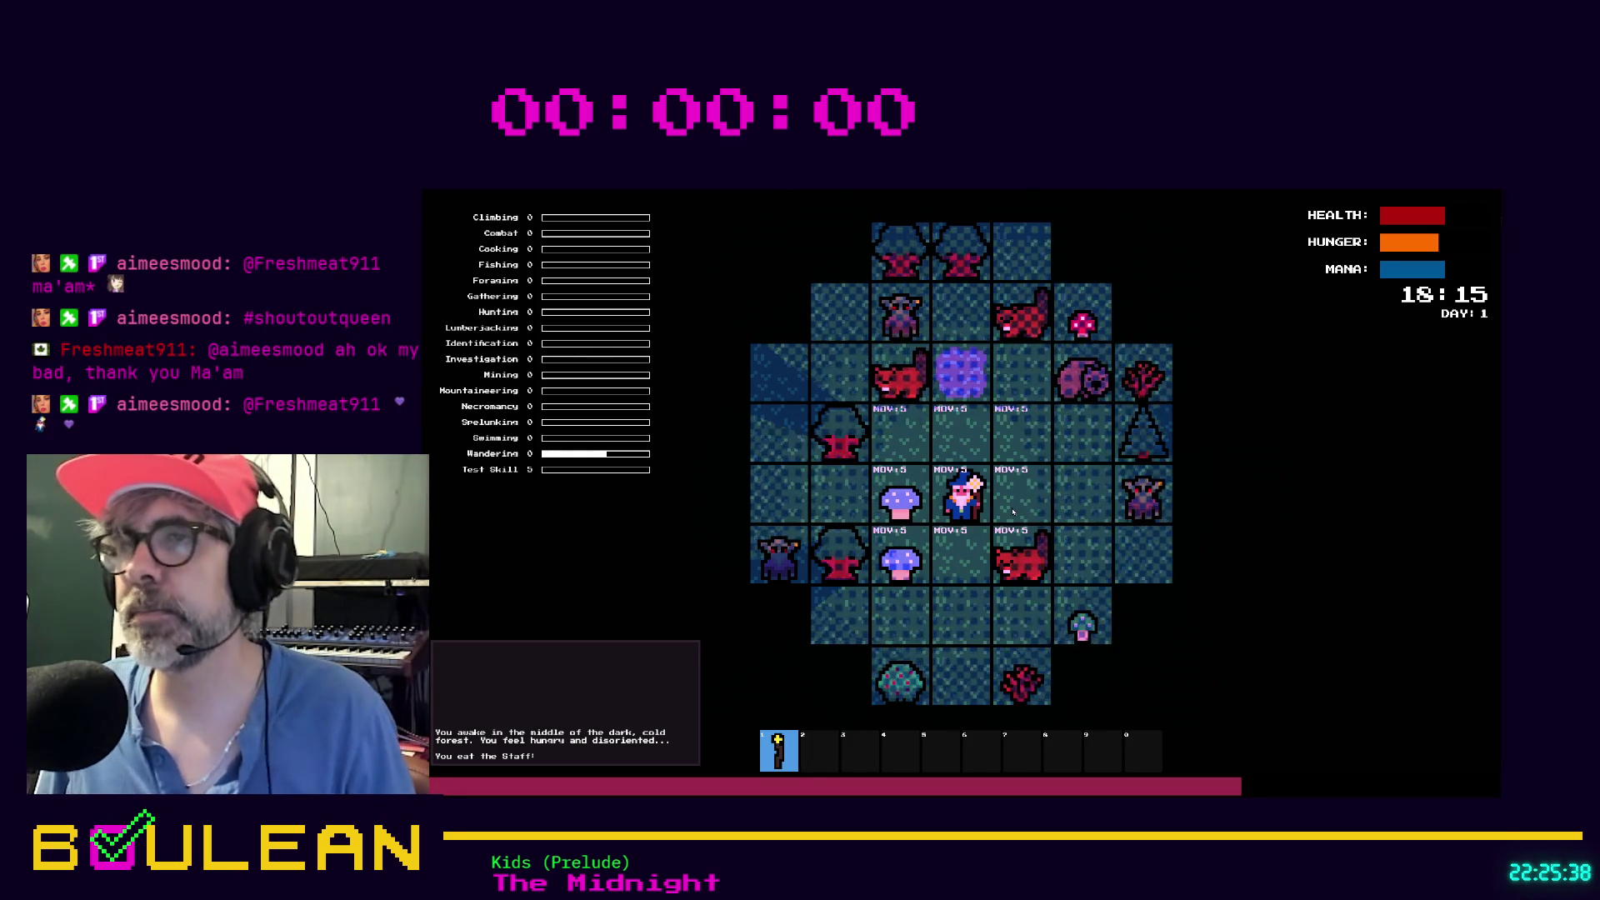
pyautogui.press('Up')
pyautogui.press('Up')
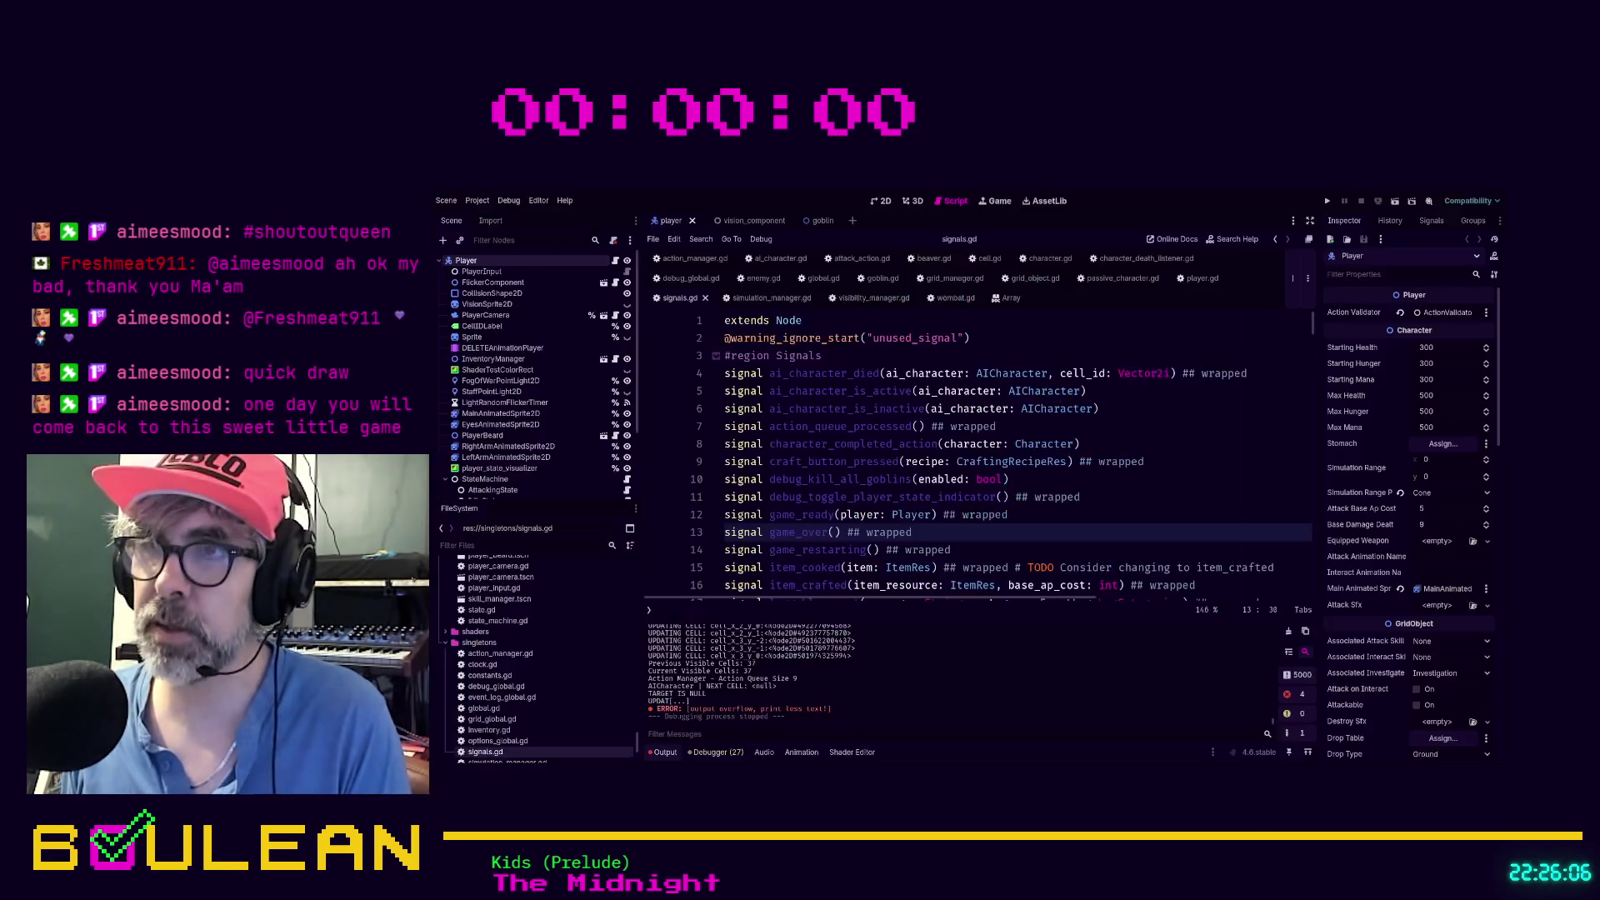
# Put the caret at the end of the game_ready signal line and relaunch the project
pyautogui.click(1010, 514)
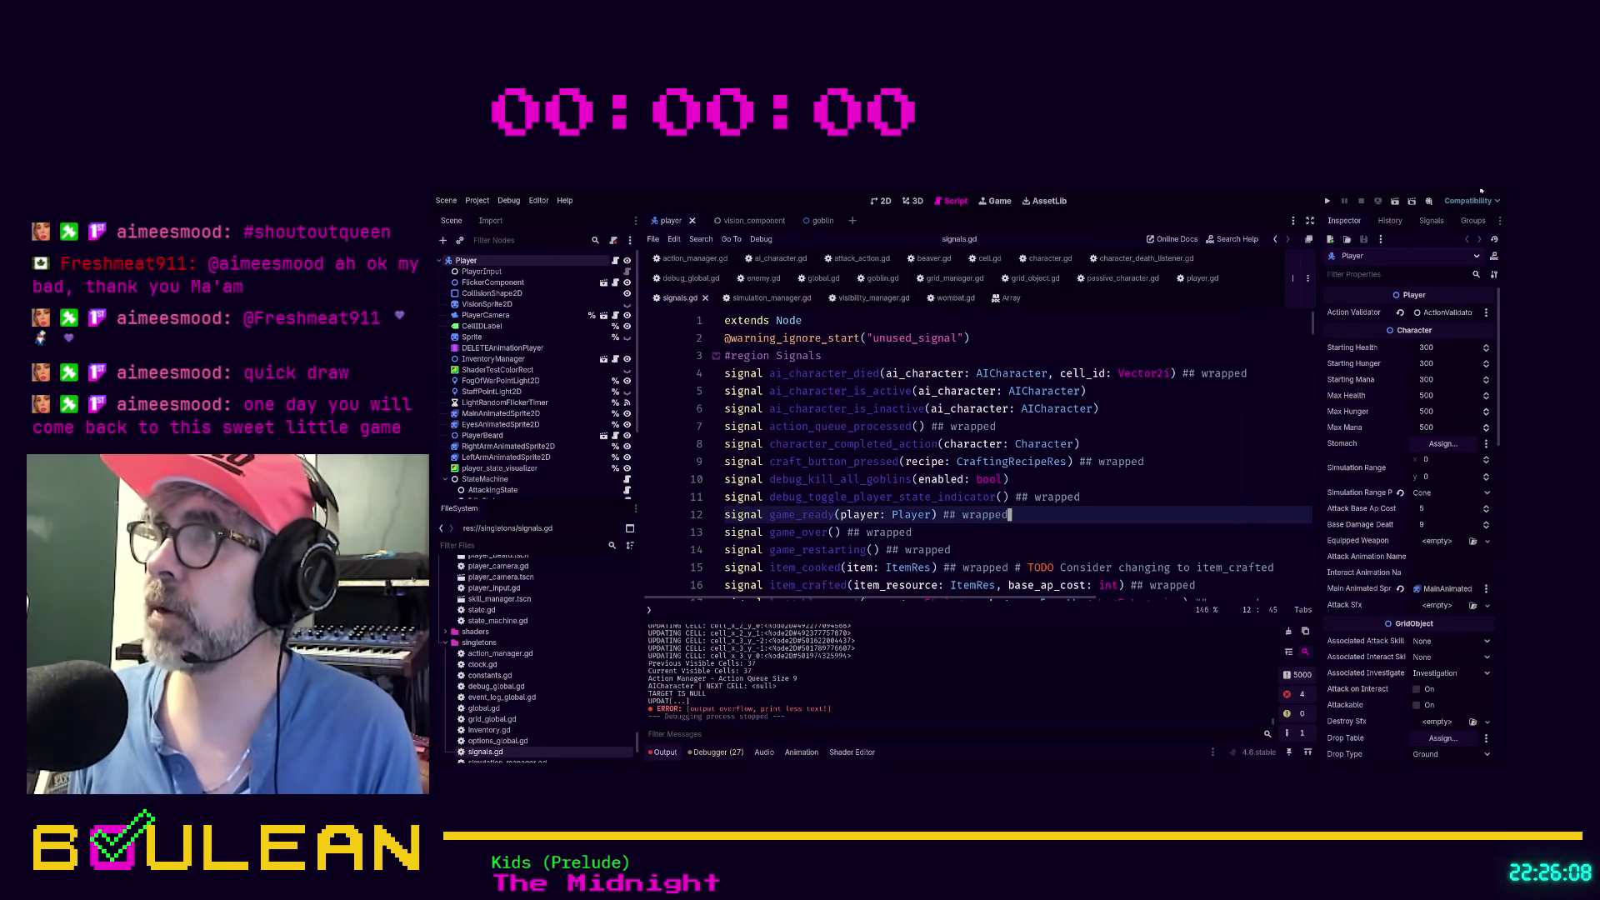
pyautogui.press('F5')
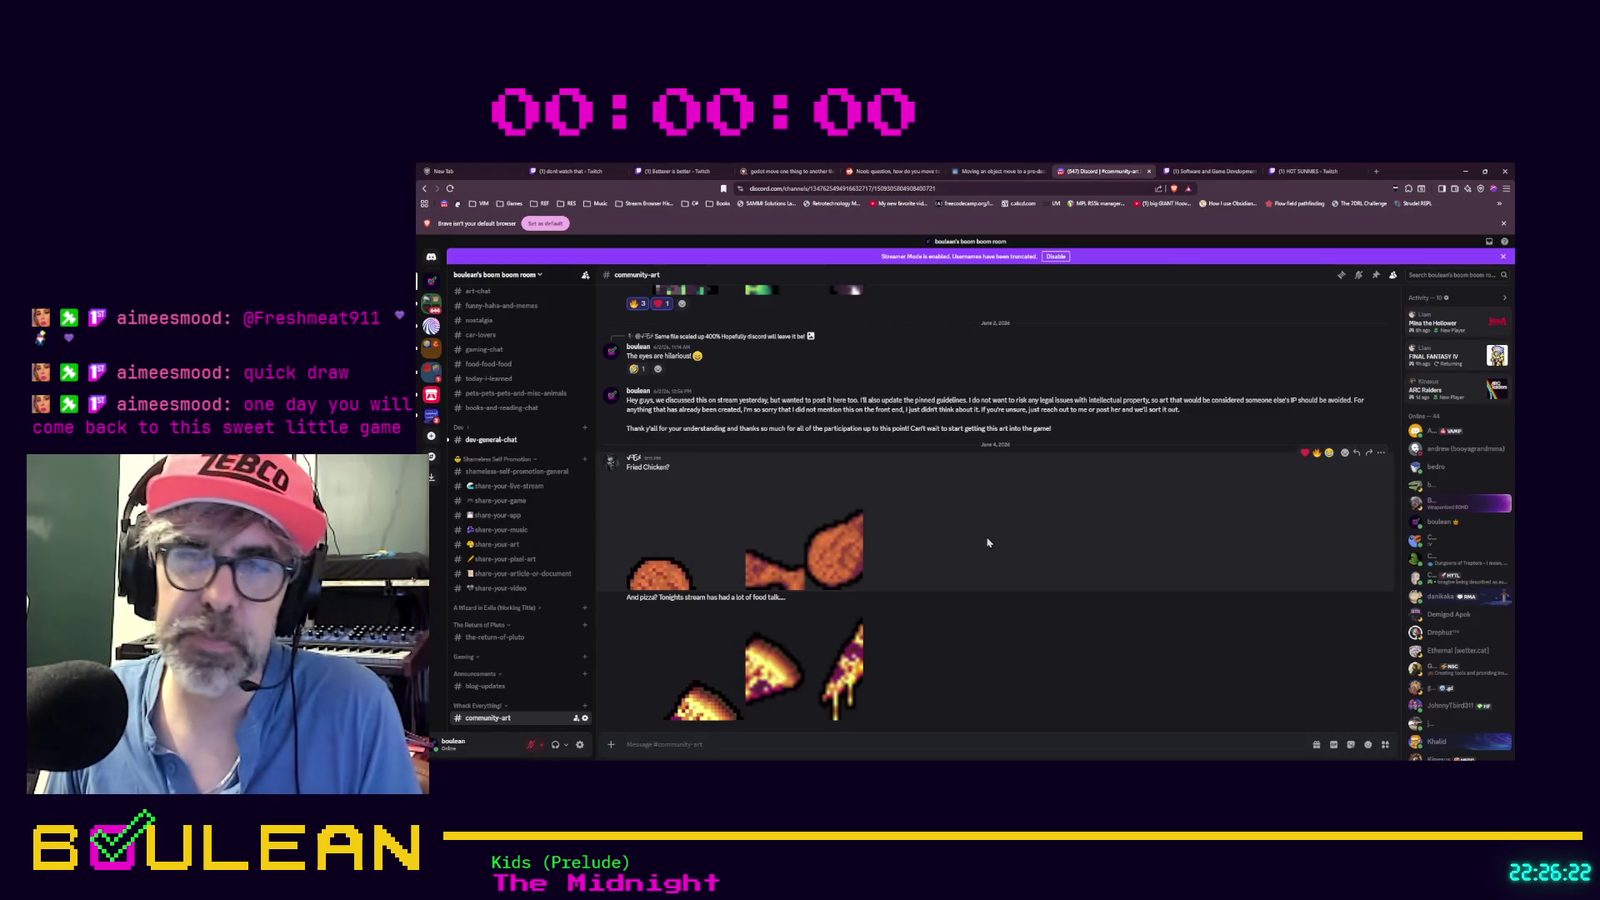
# Scroll through the #community-art posts, then switch to #dev-general-chat
pyautogui.scroll(3, 982, 430)
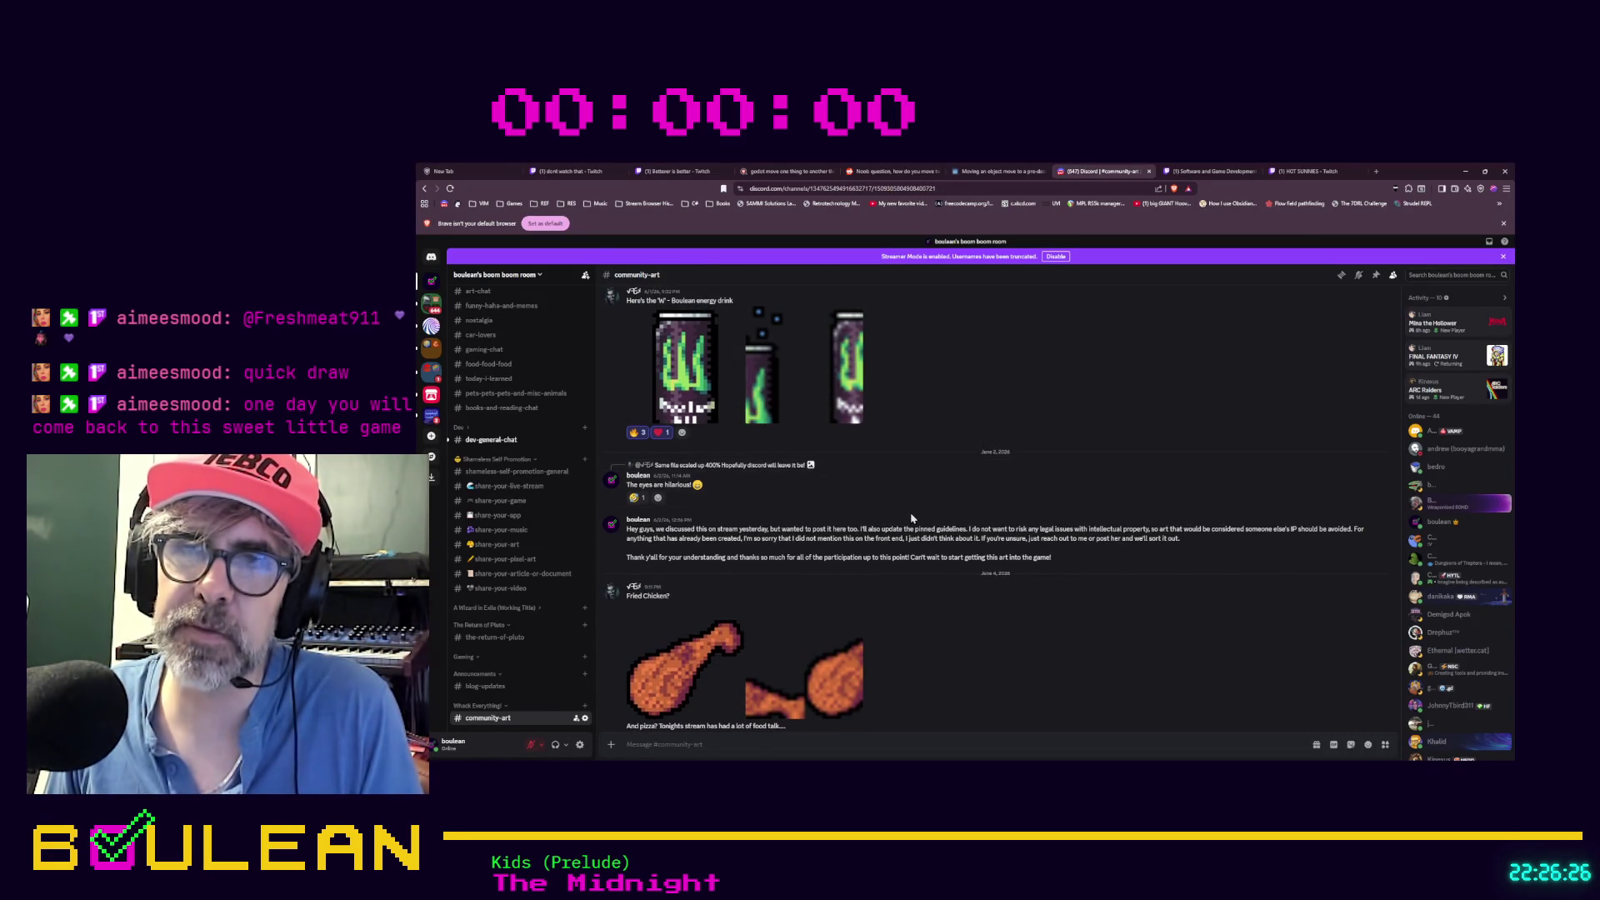
pyautogui.scroll(2, 930, 525)
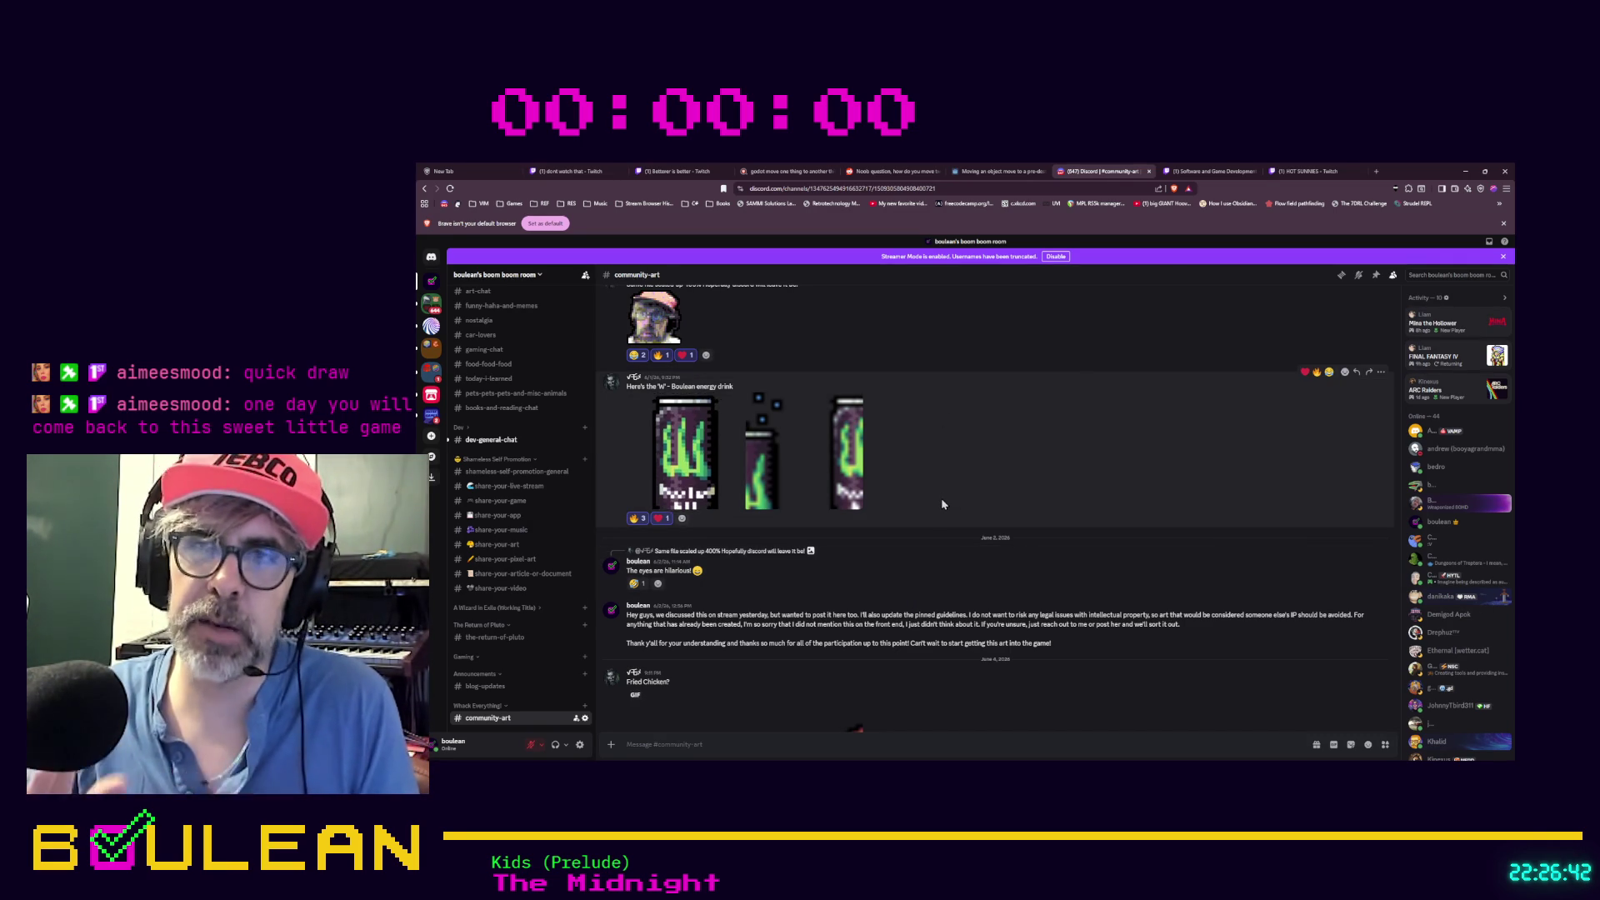
pyautogui.scroll(10, 942, 504)
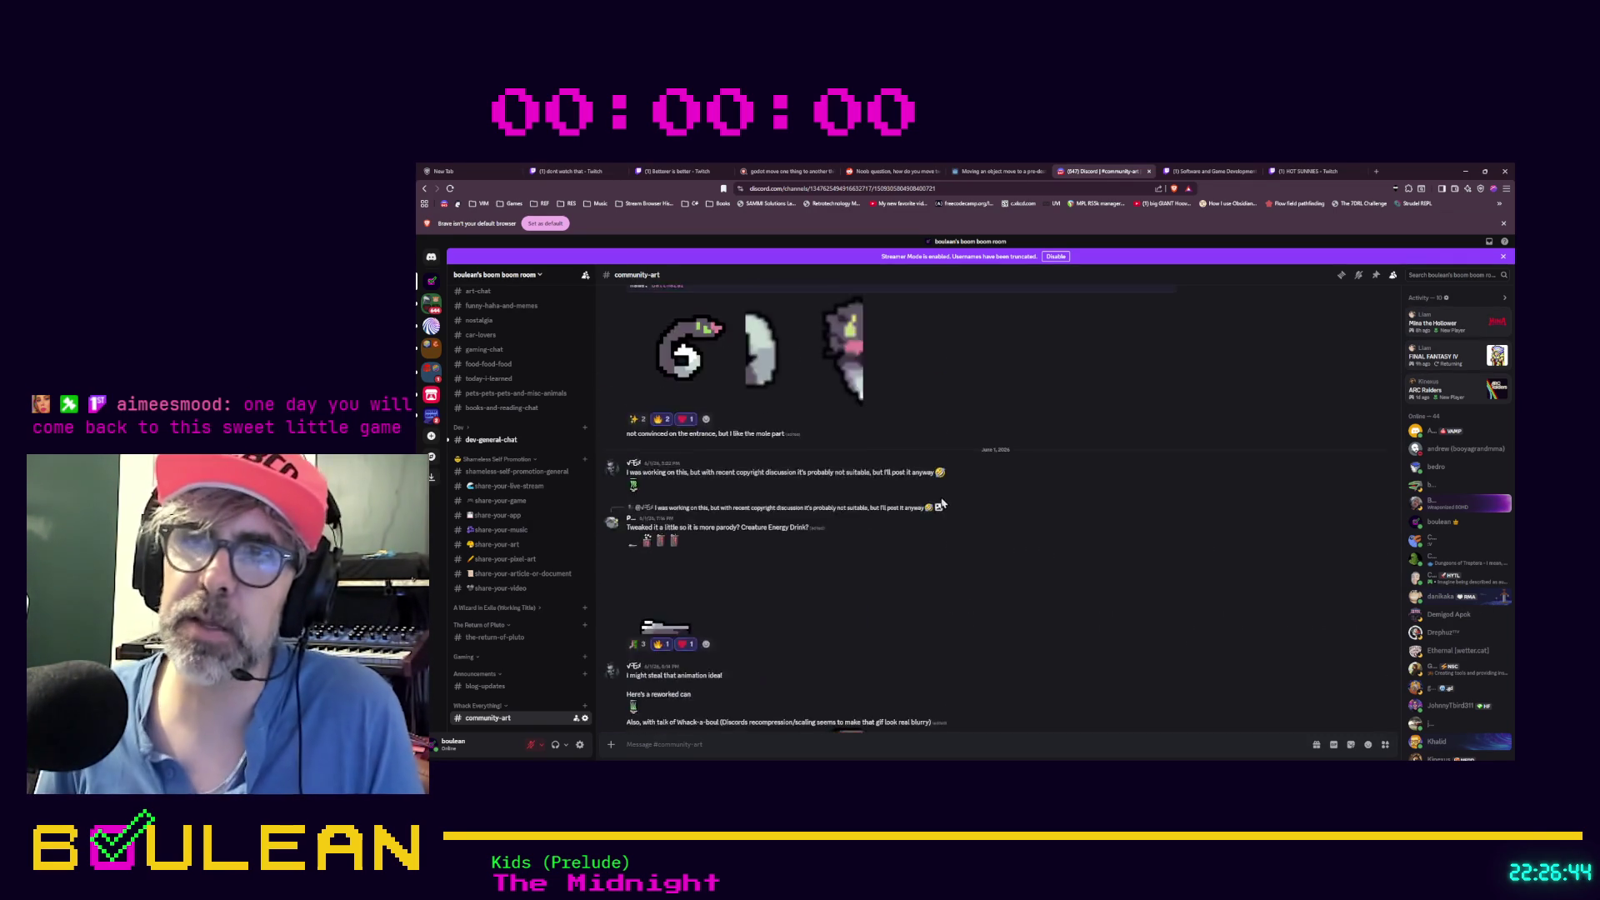
pyautogui.scroll(15, 1060, 478)
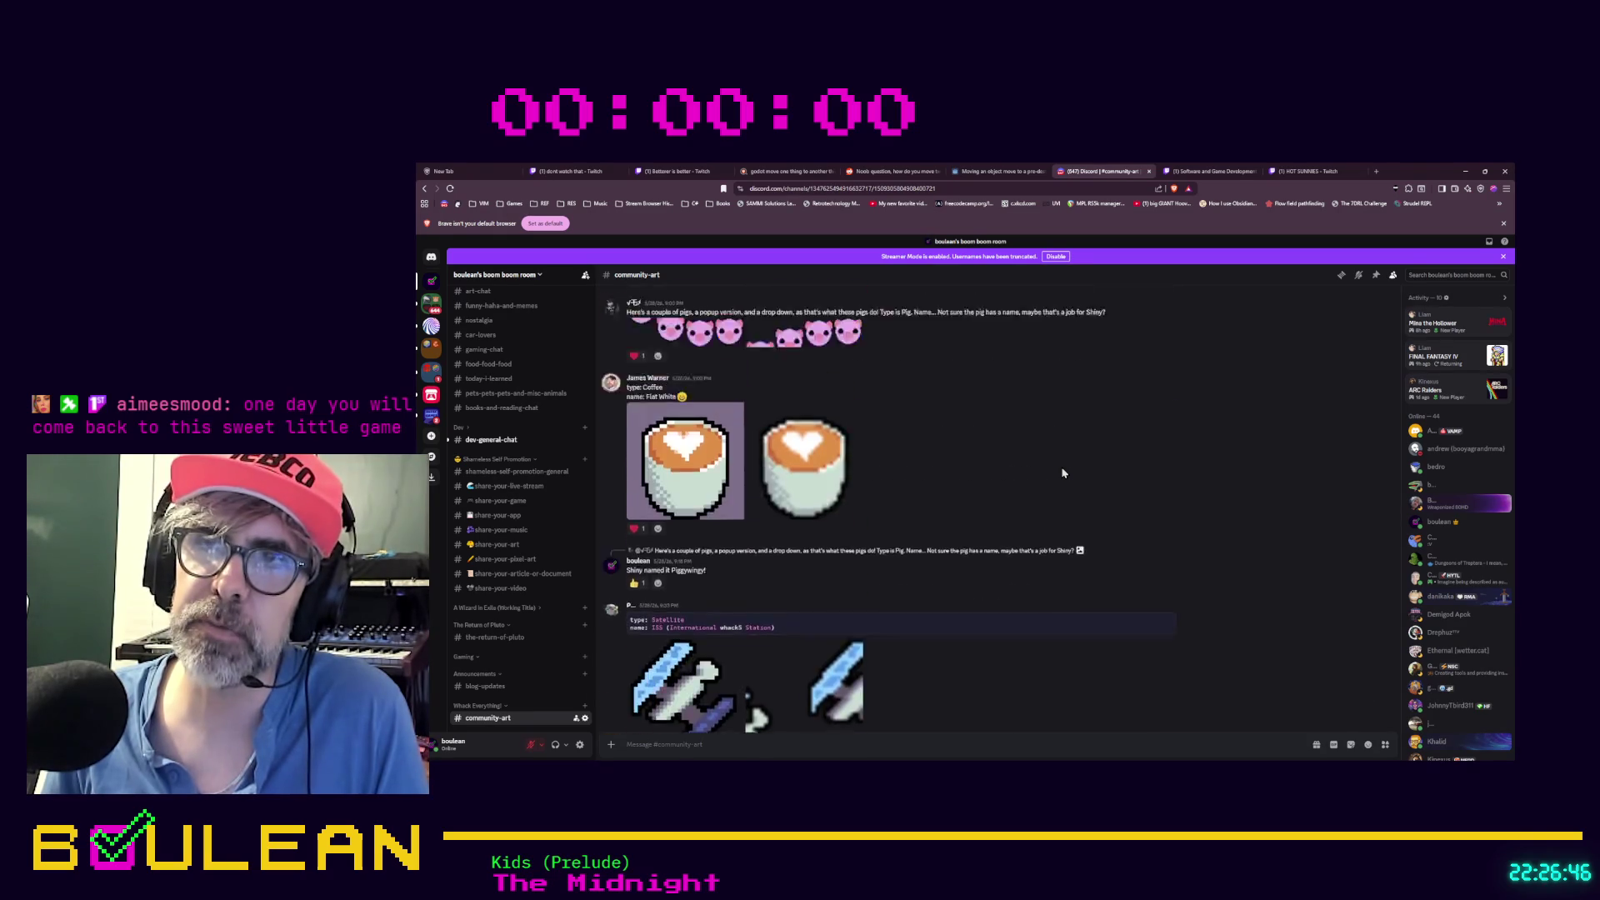
pyautogui.scroll(10, 1063, 472)
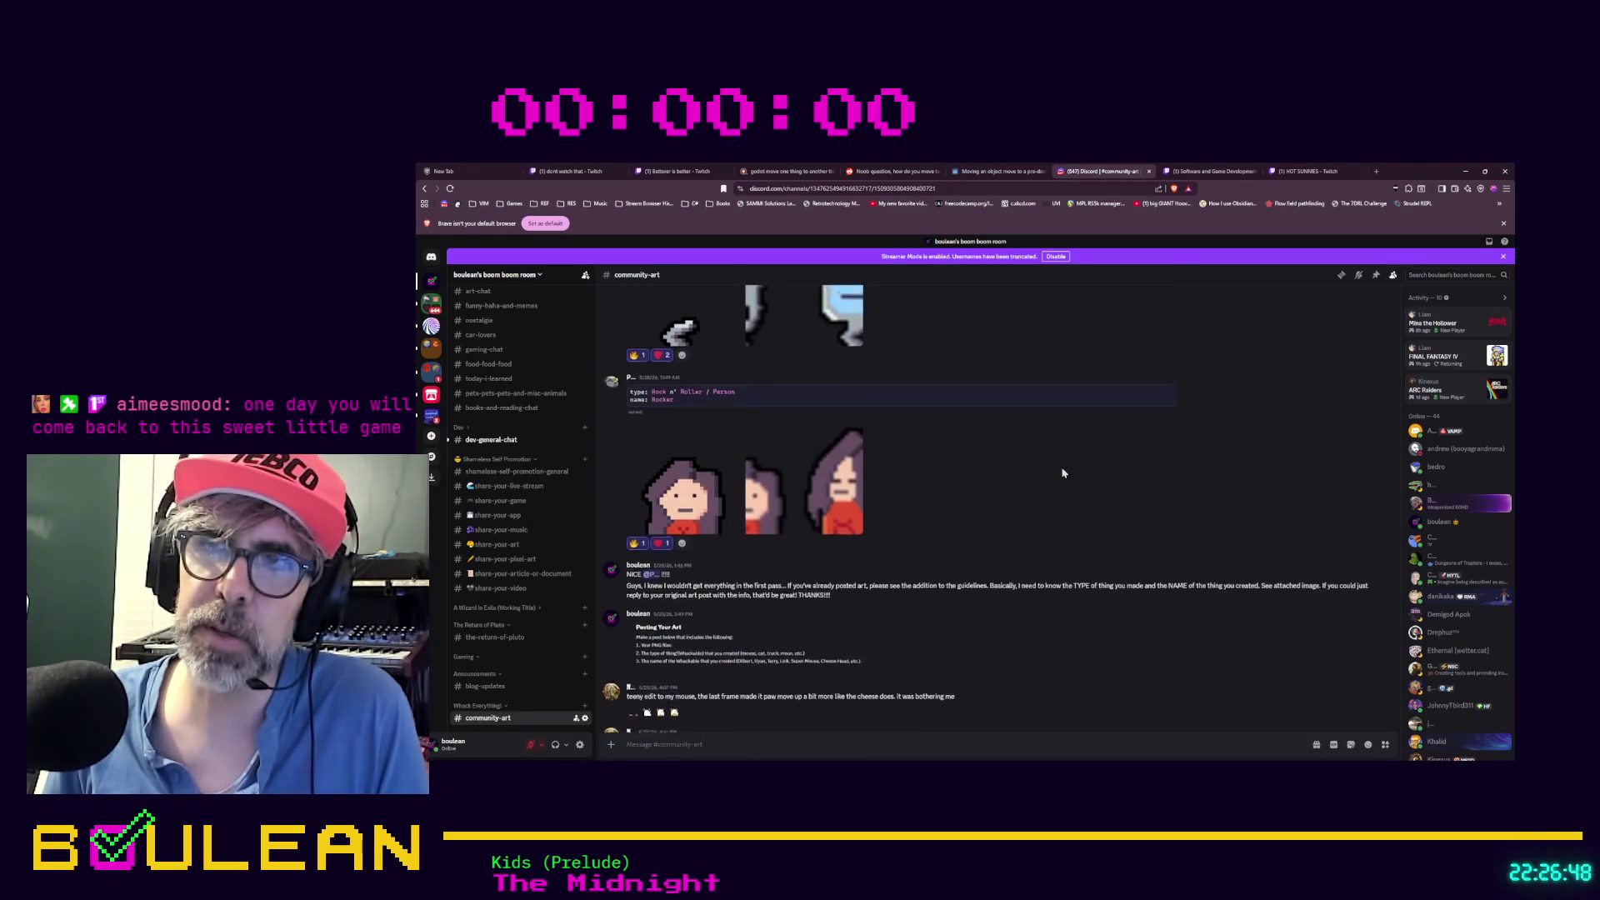
pyautogui.scroll(5, 1062, 471)
pyautogui.scroll(-10, 1061, 459)
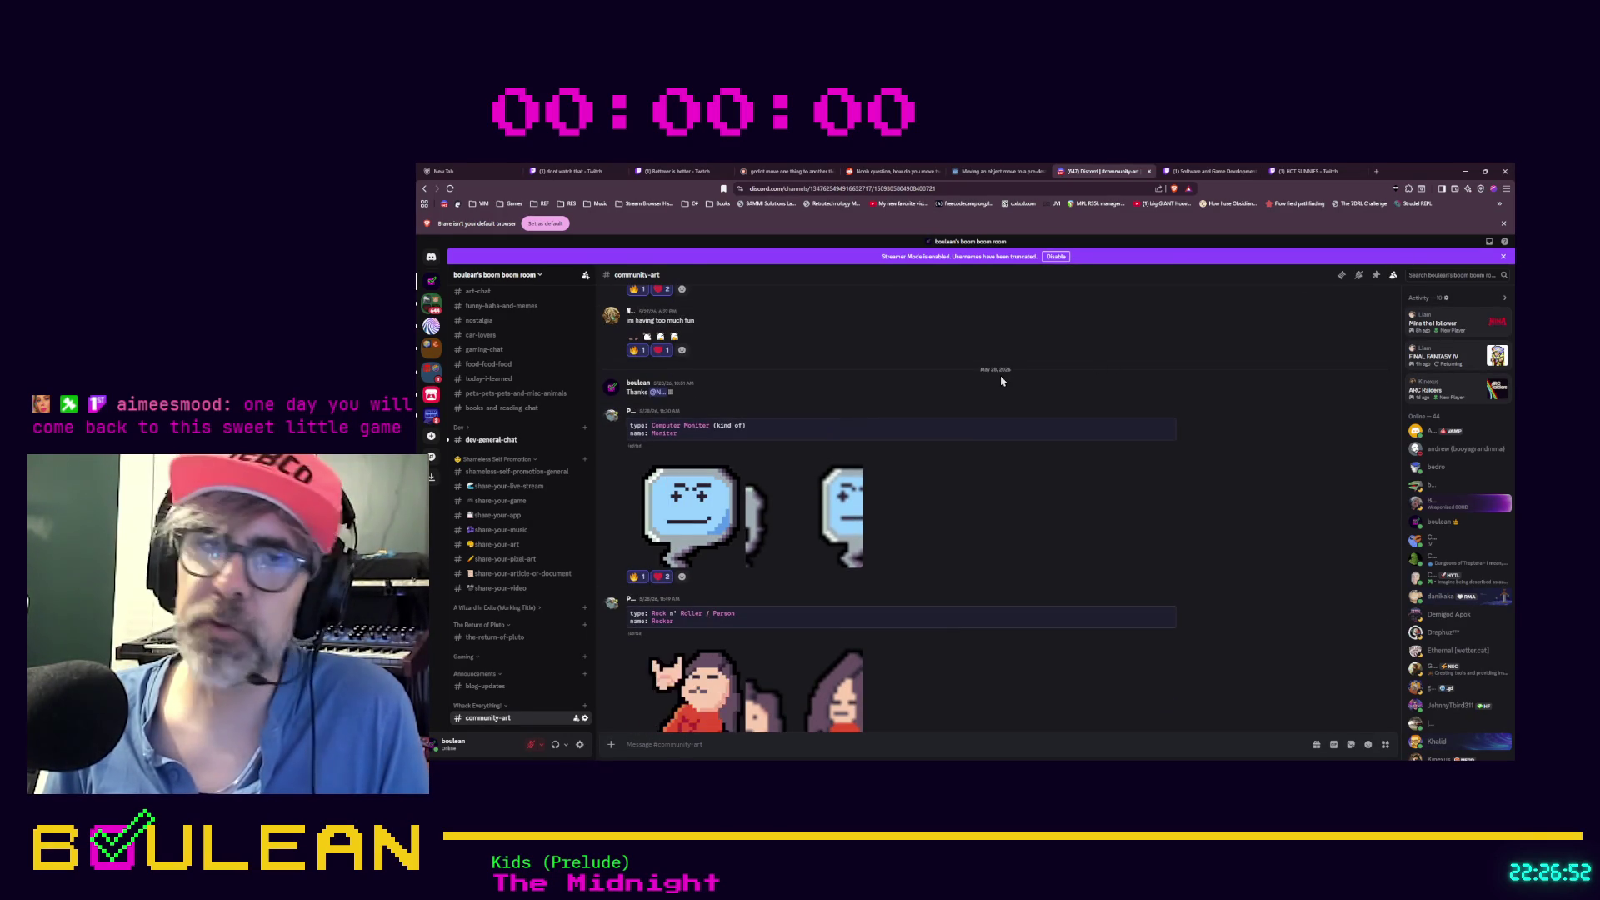
pyautogui.scroll(-10, 998, 383)
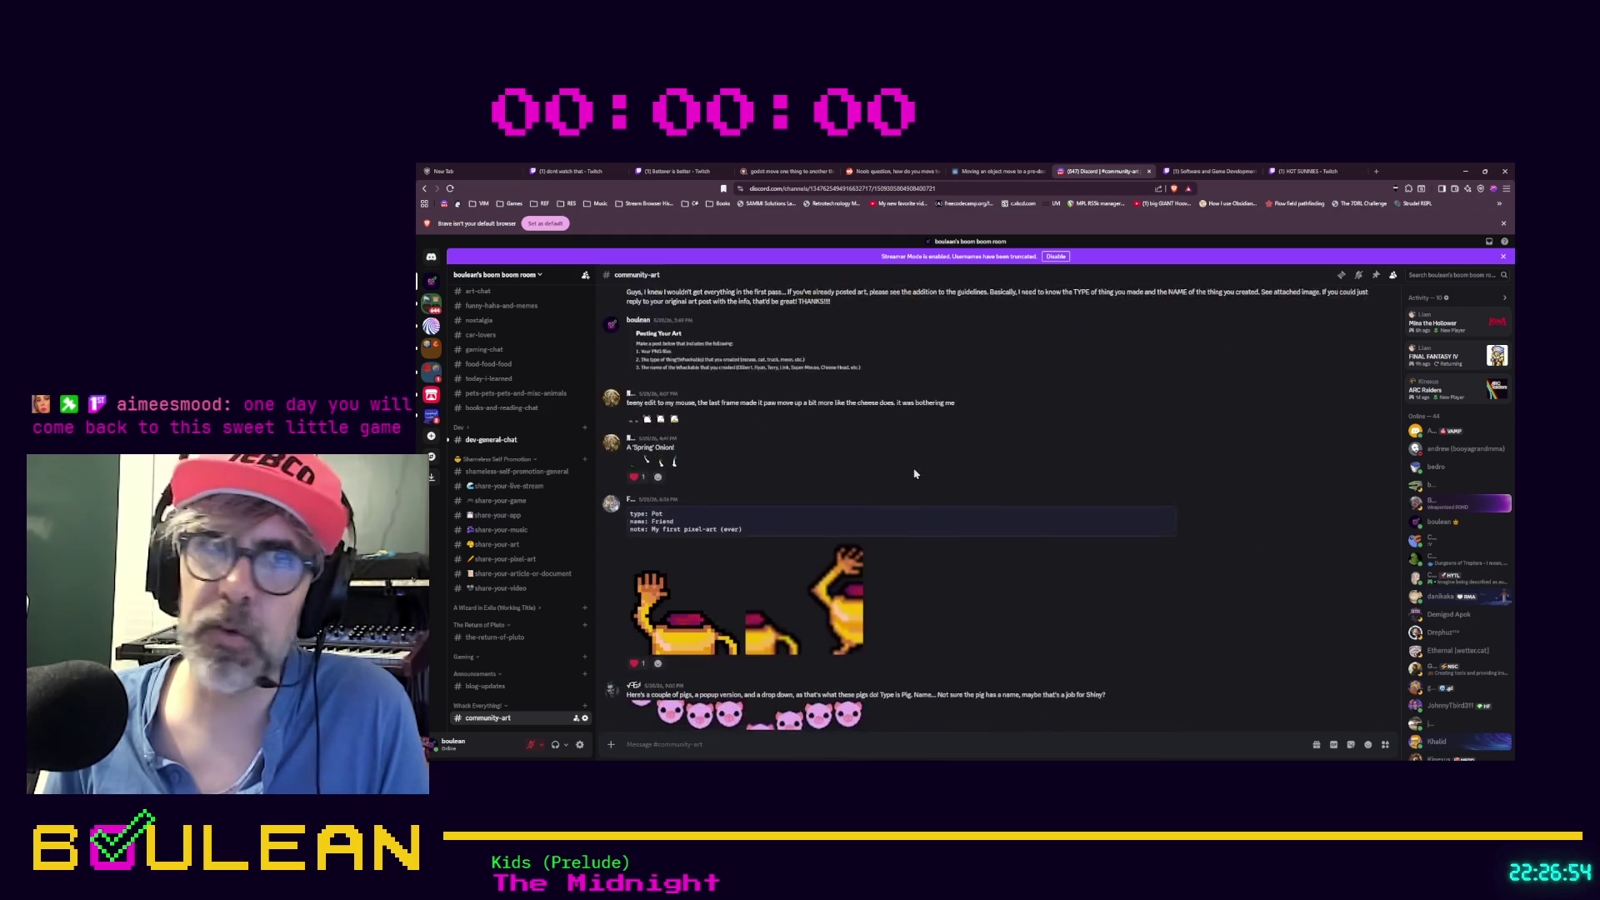
pyautogui.scroll(-10, 914, 474)
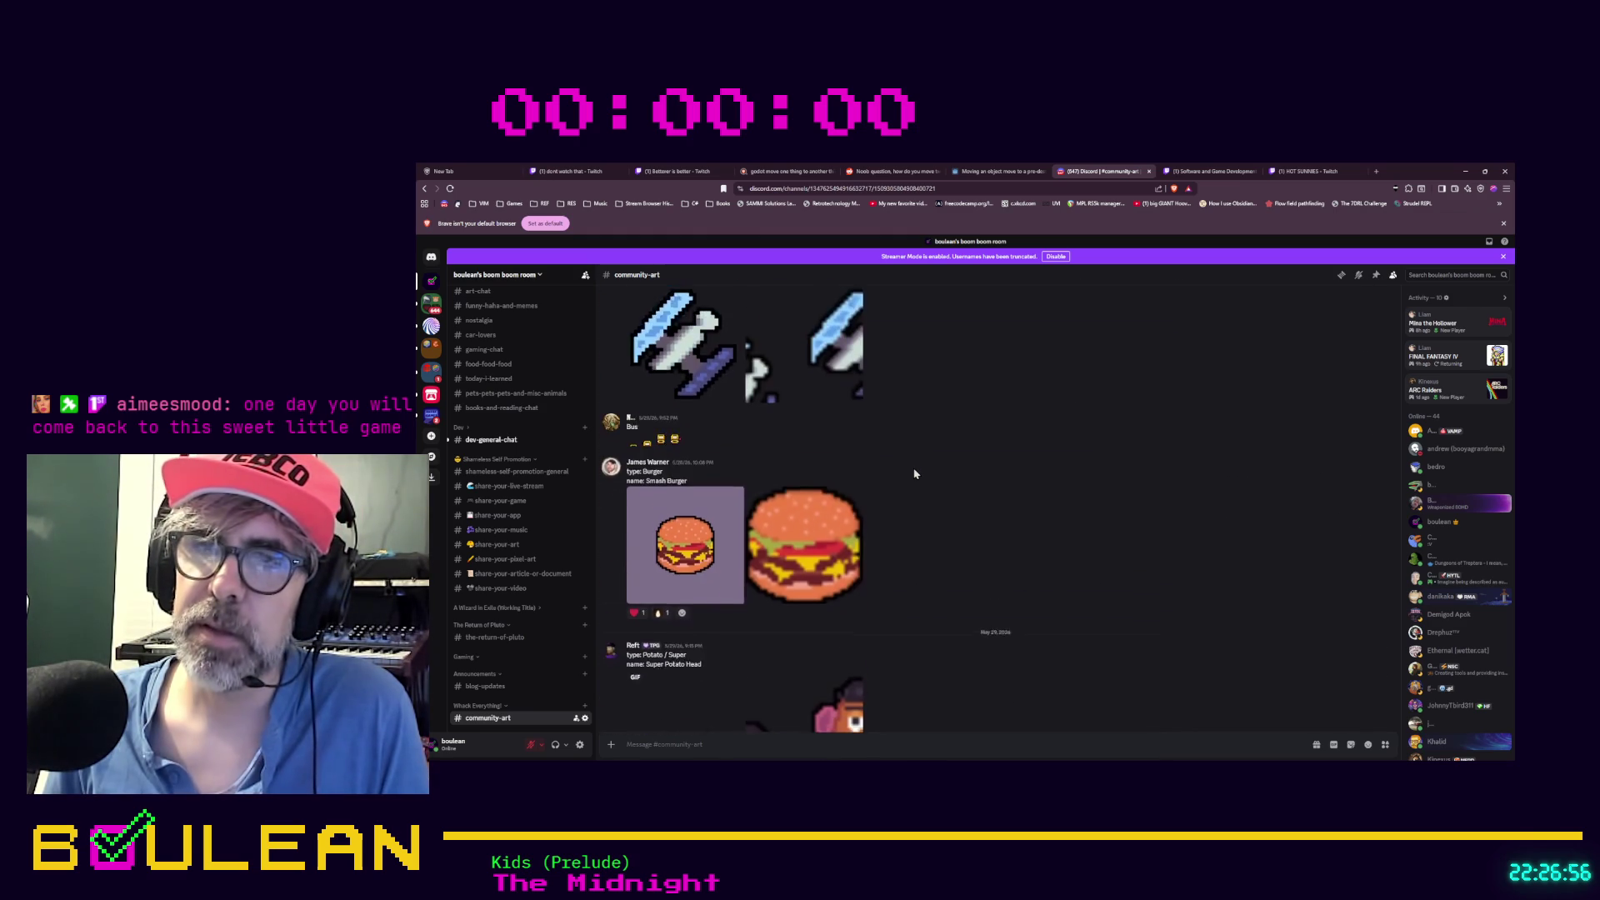
pyautogui.scroll(-10, 914, 473)
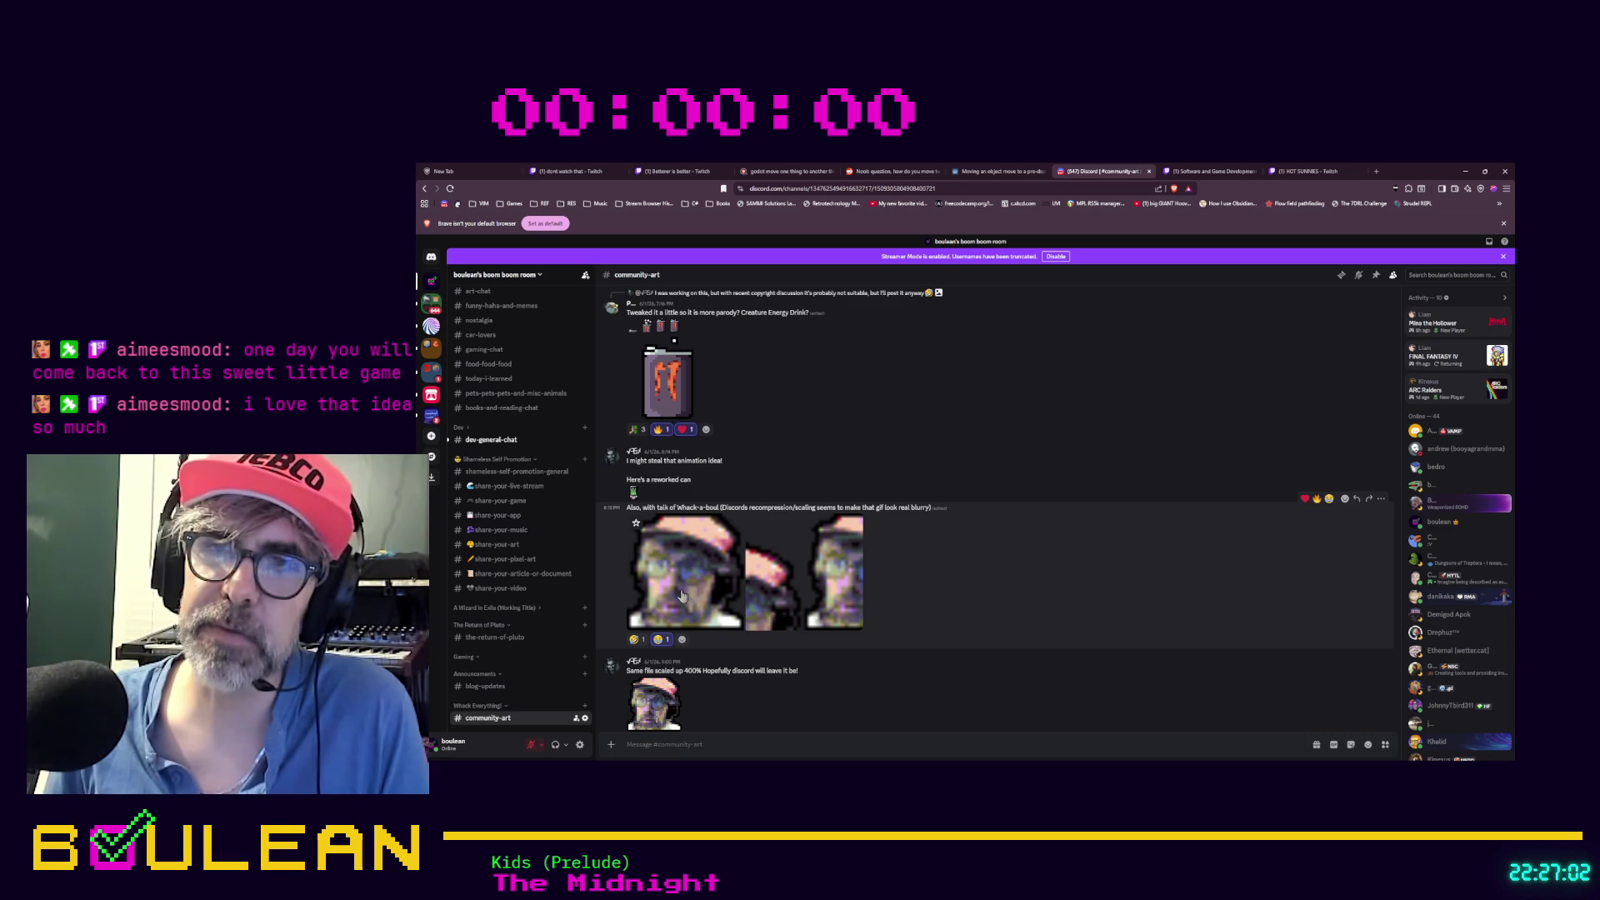
pyautogui.scroll(-3, 940, 524)
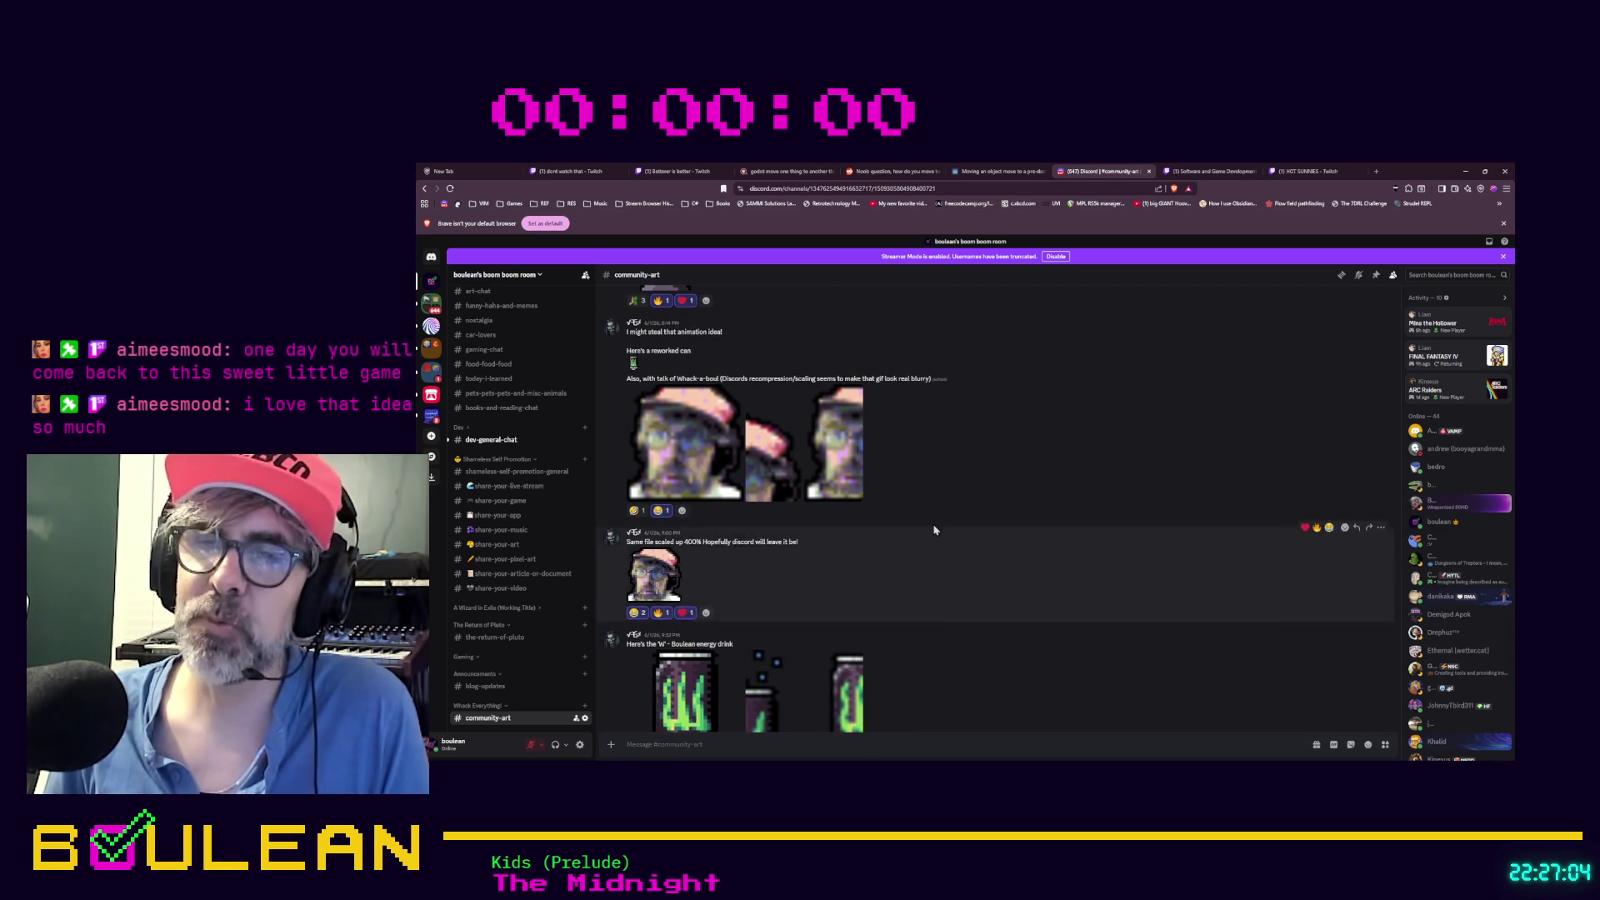
pyautogui.scroll(-4, 940, 523)
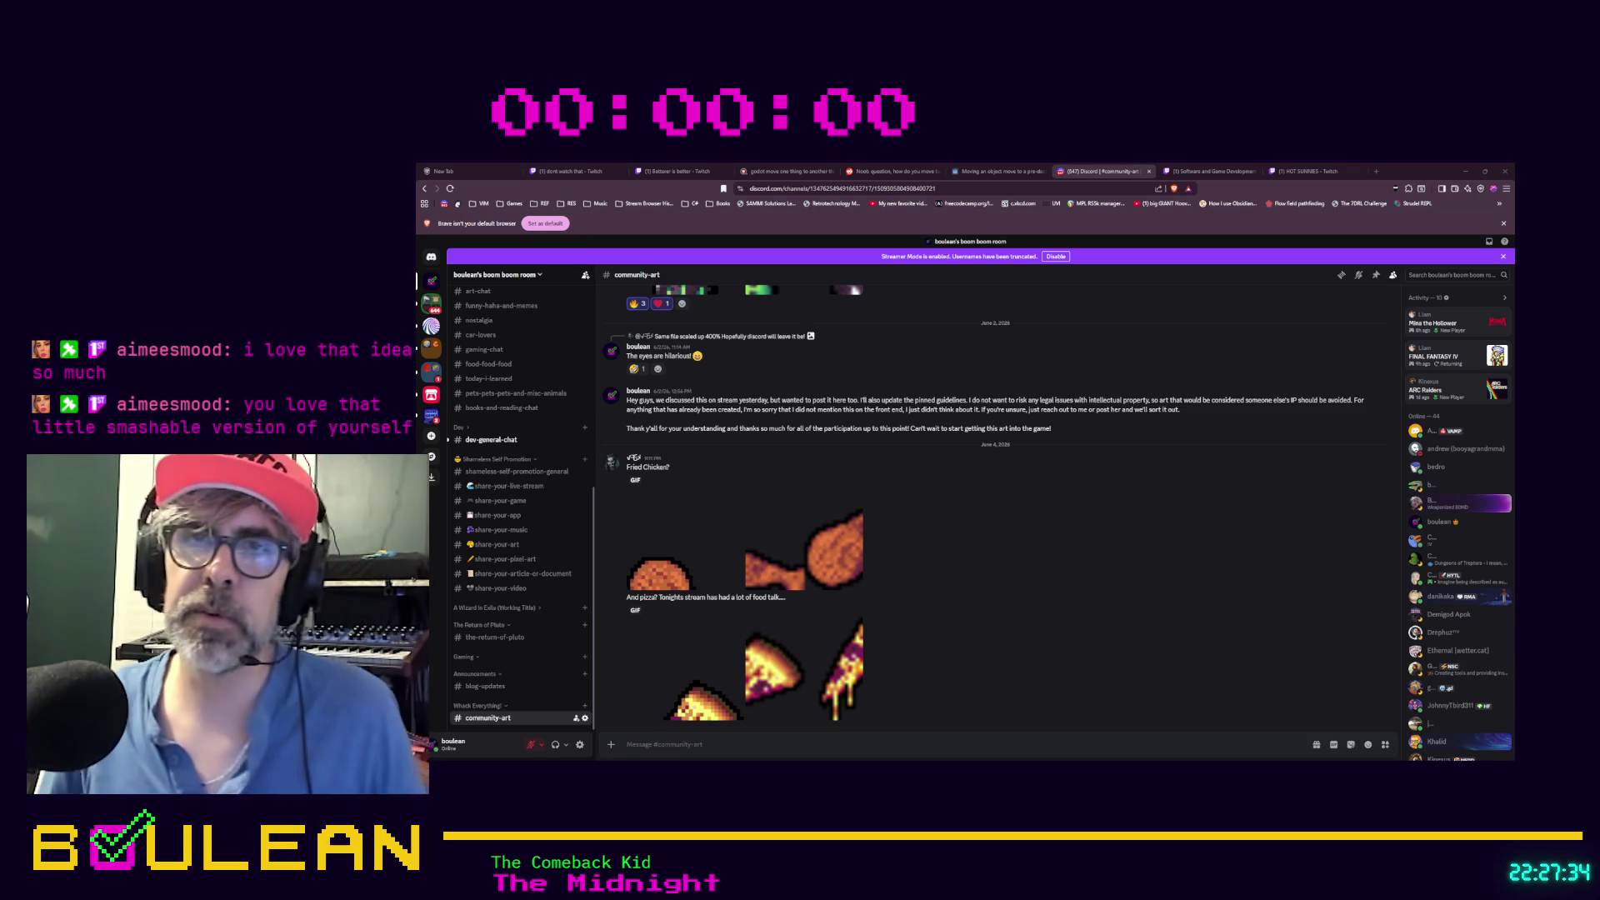
pyautogui.click(499, 441)
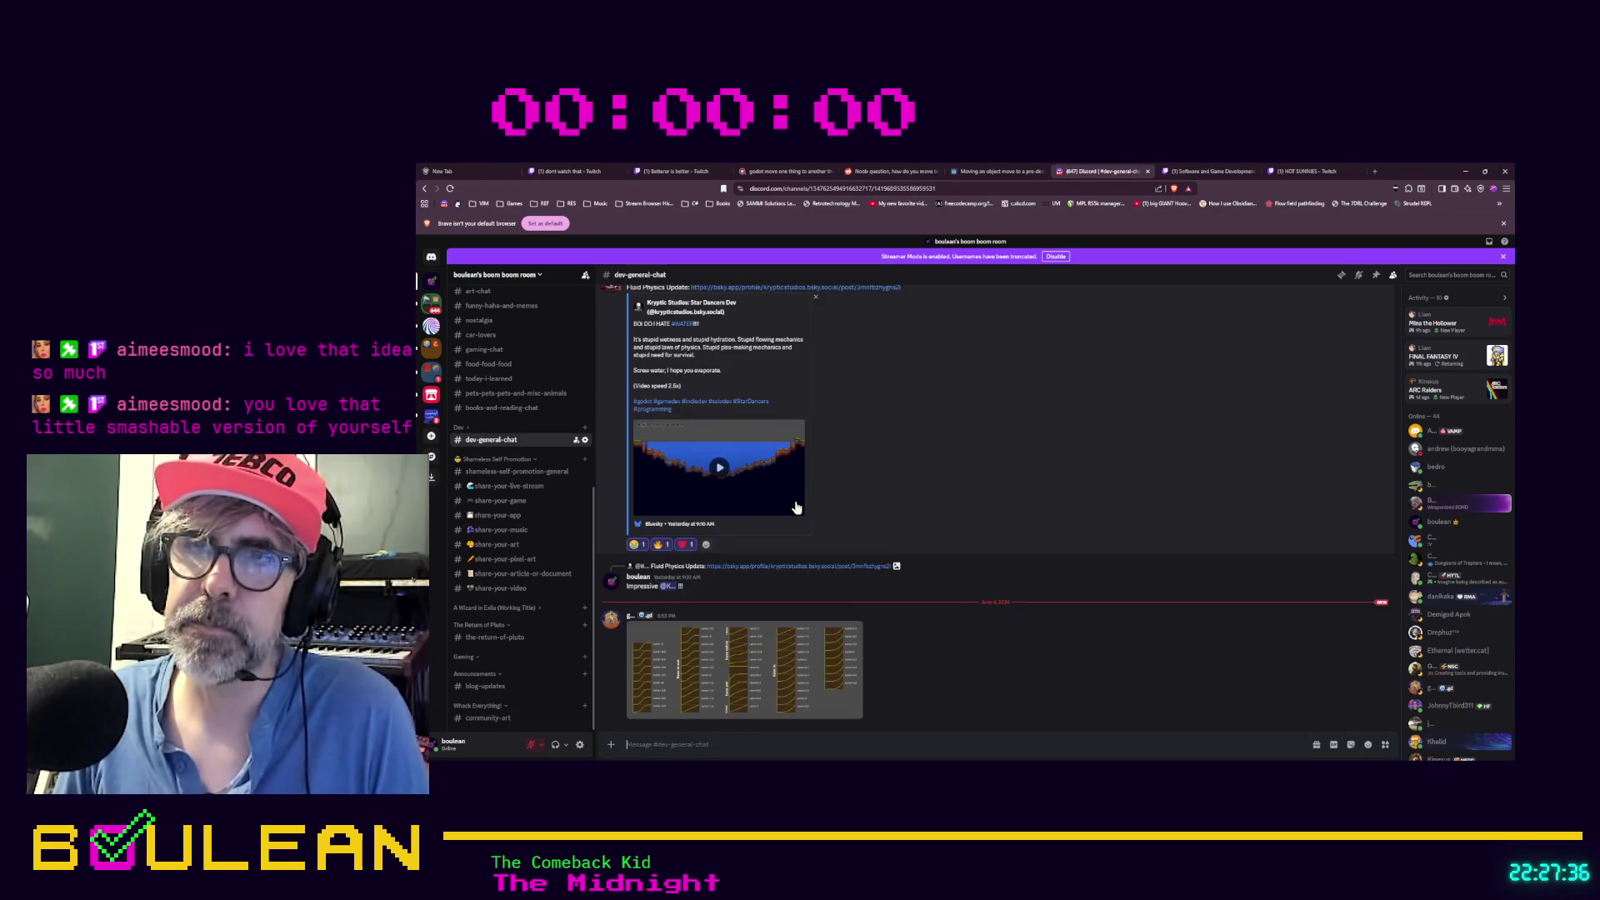
# View the curve chart attachment full size twice, then go to Twitch's Software and Game Development page
pyautogui.click(686, 646)
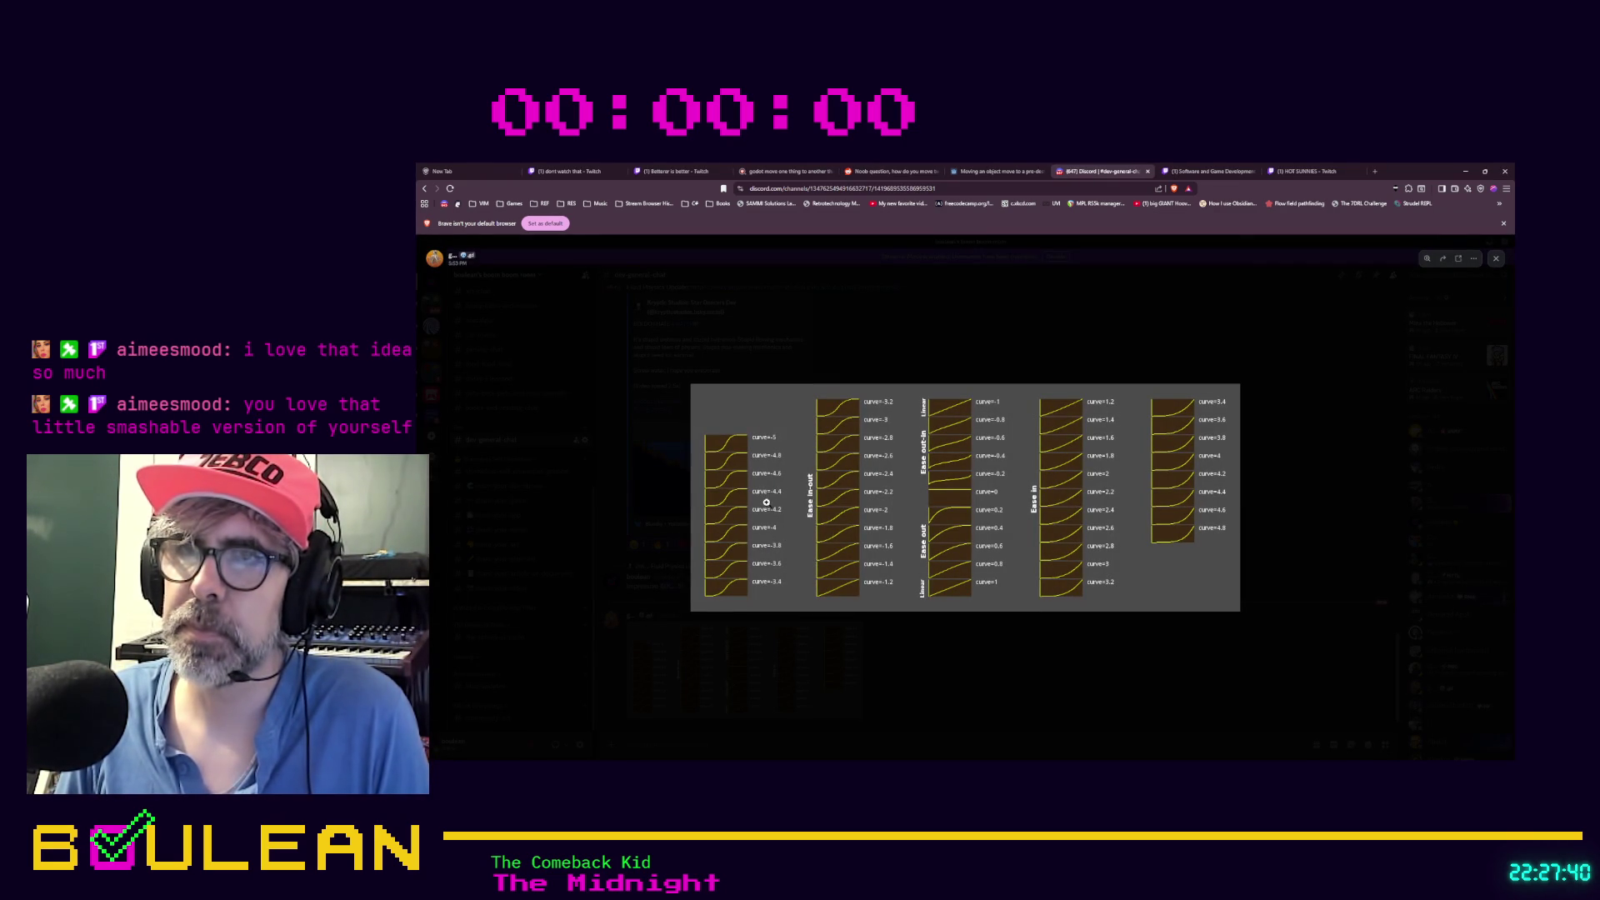
pyautogui.click(900, 675)
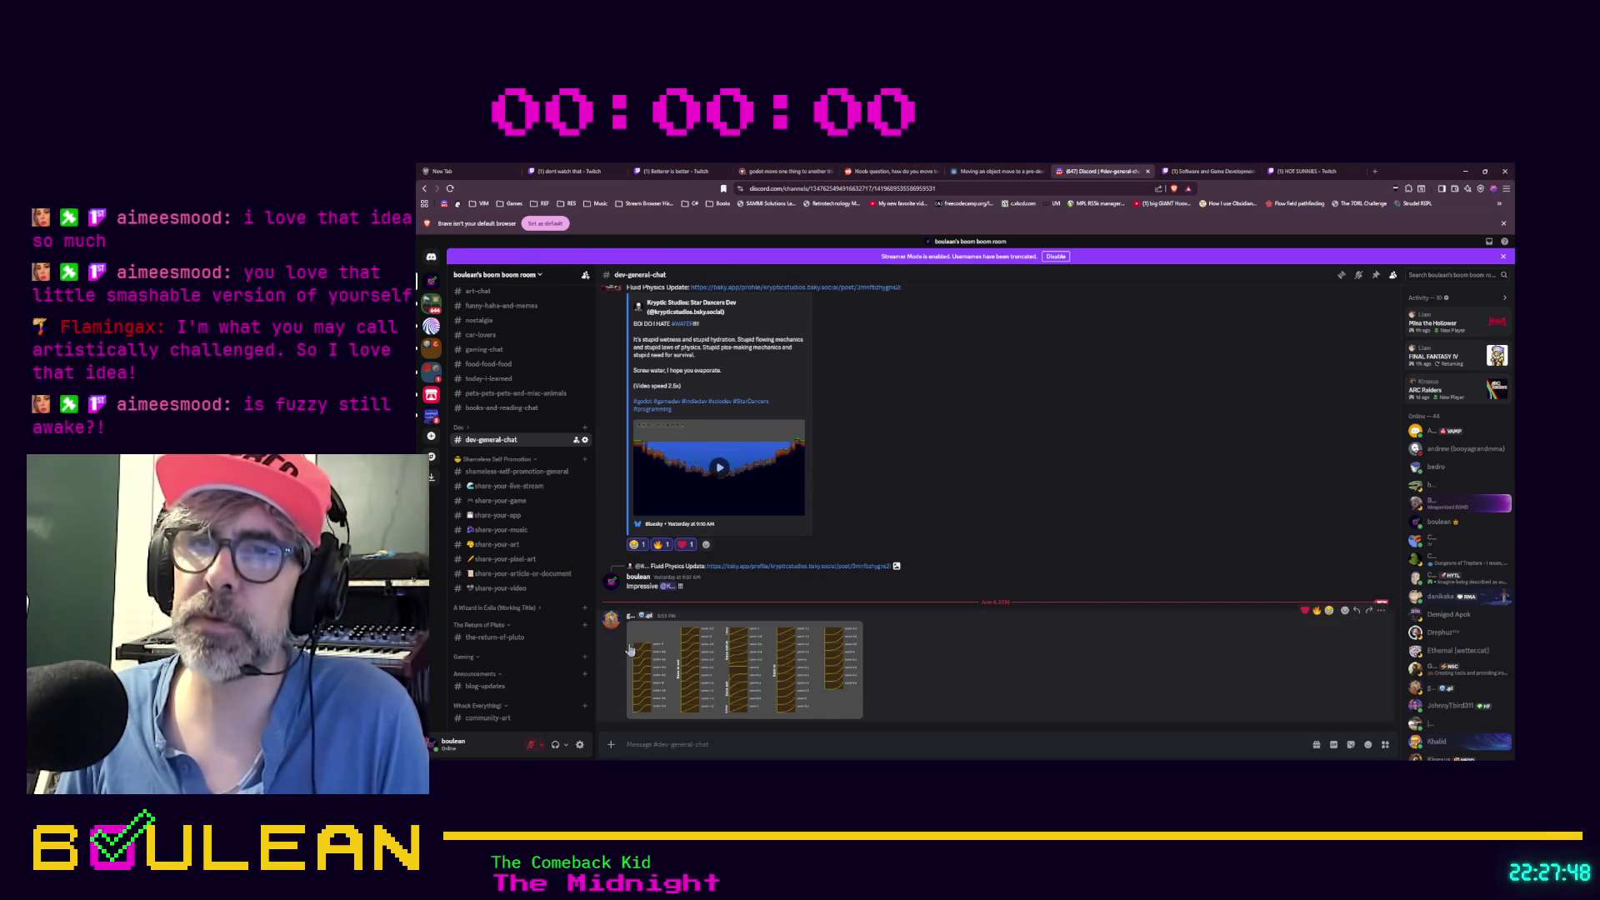
pyautogui.click(632, 647)
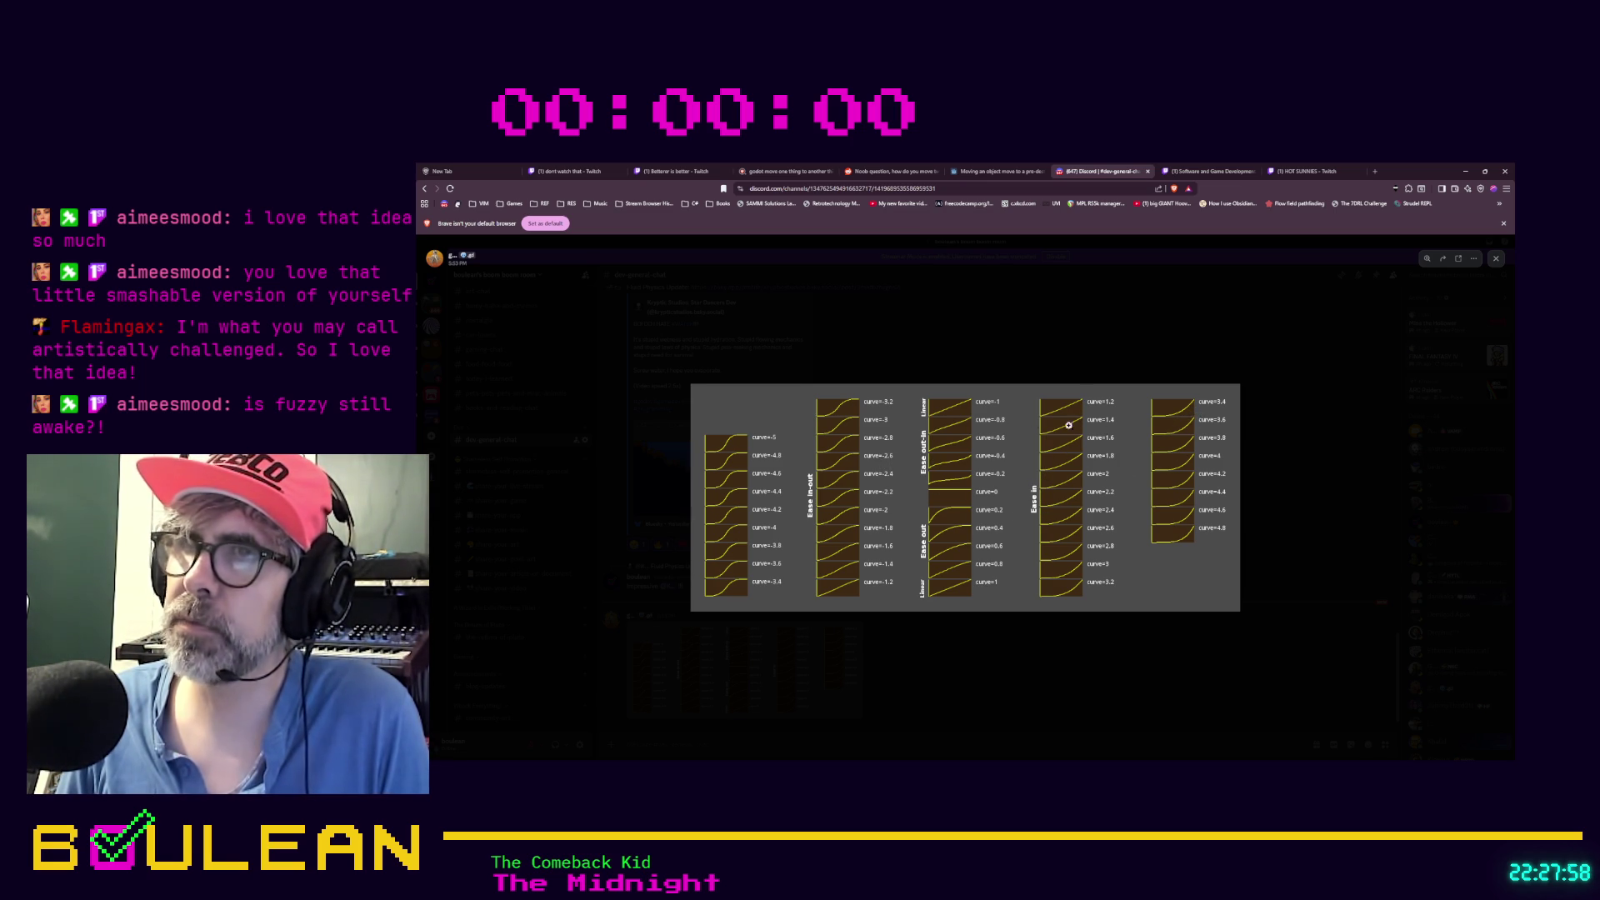
pyautogui.click(984, 668)
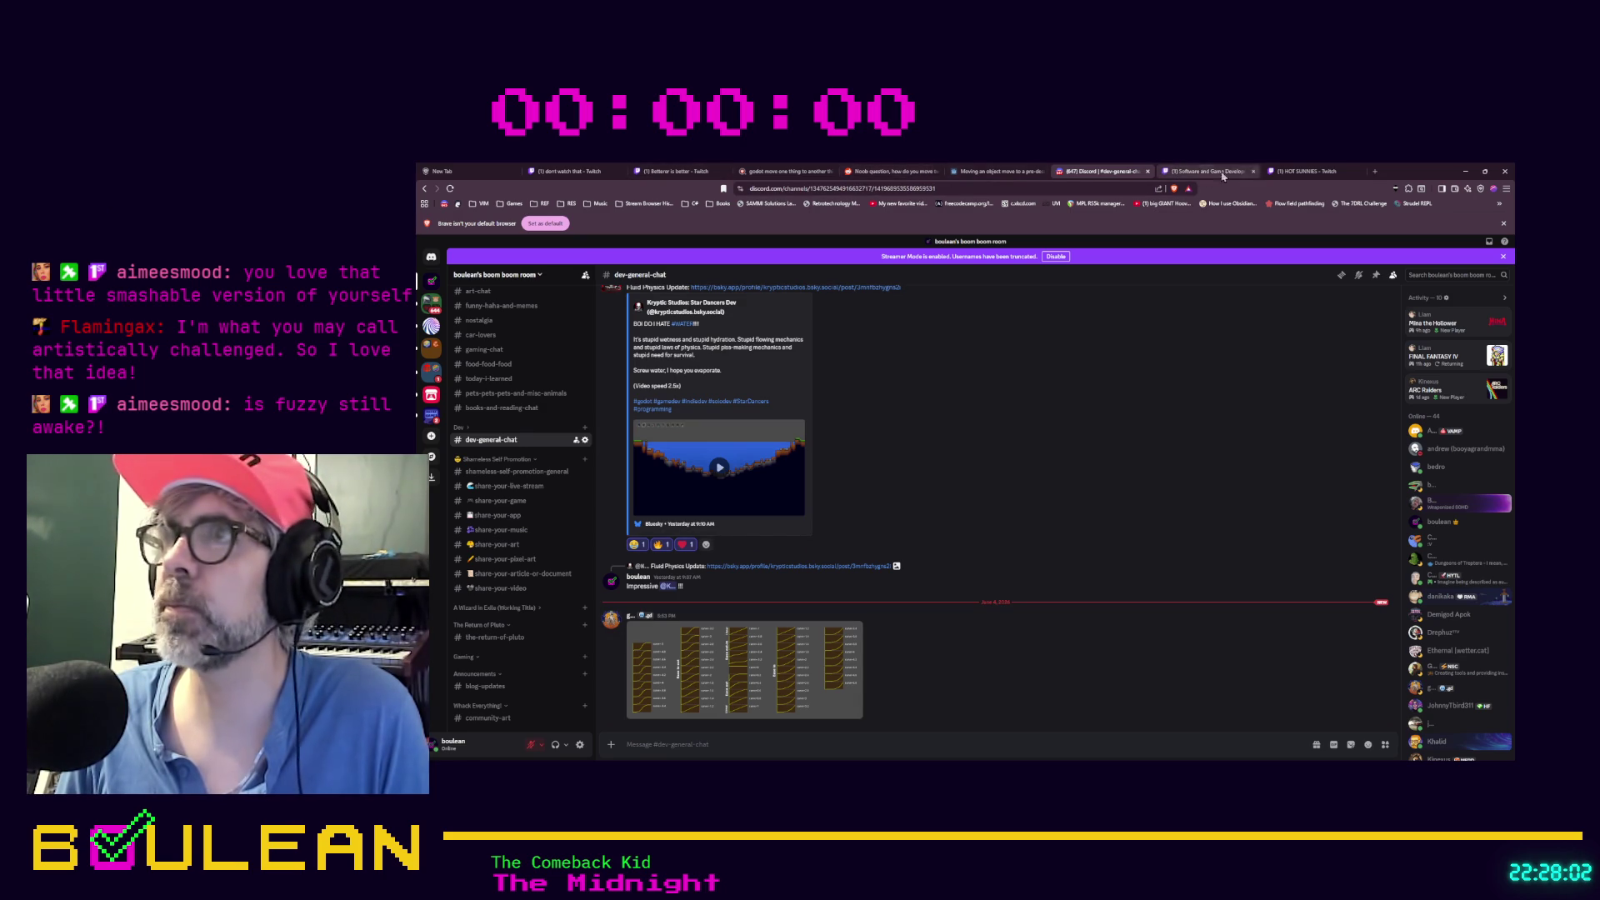
pyautogui.click(1209, 171)
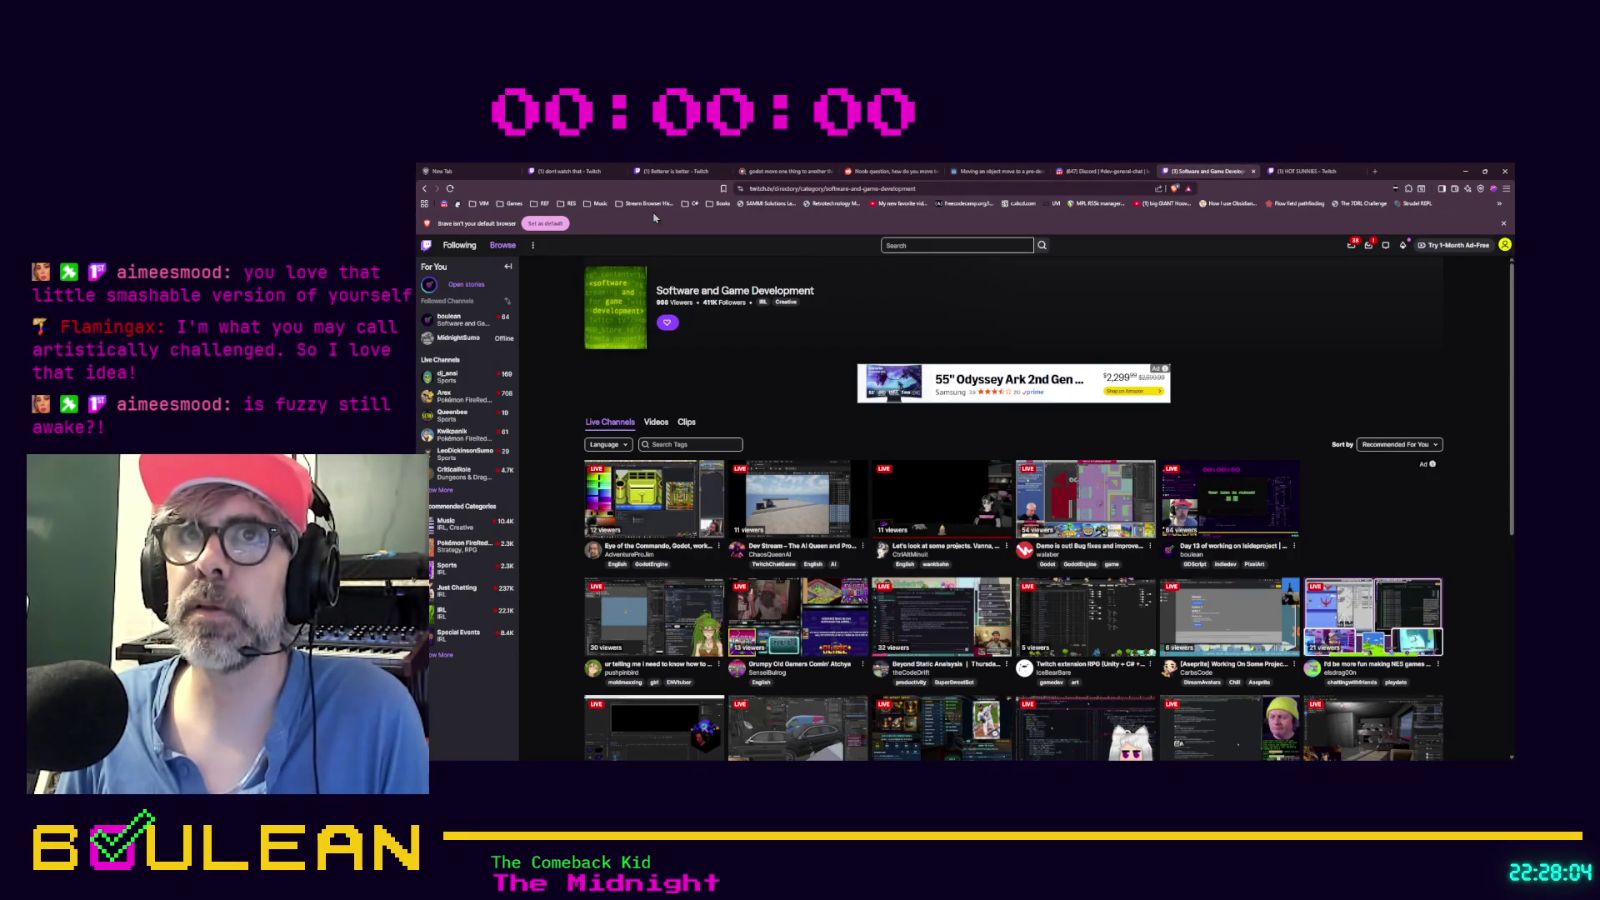
# Show the Dev Chat channel on the Stoat server, then minimize the browser
pyautogui.click(456, 206)
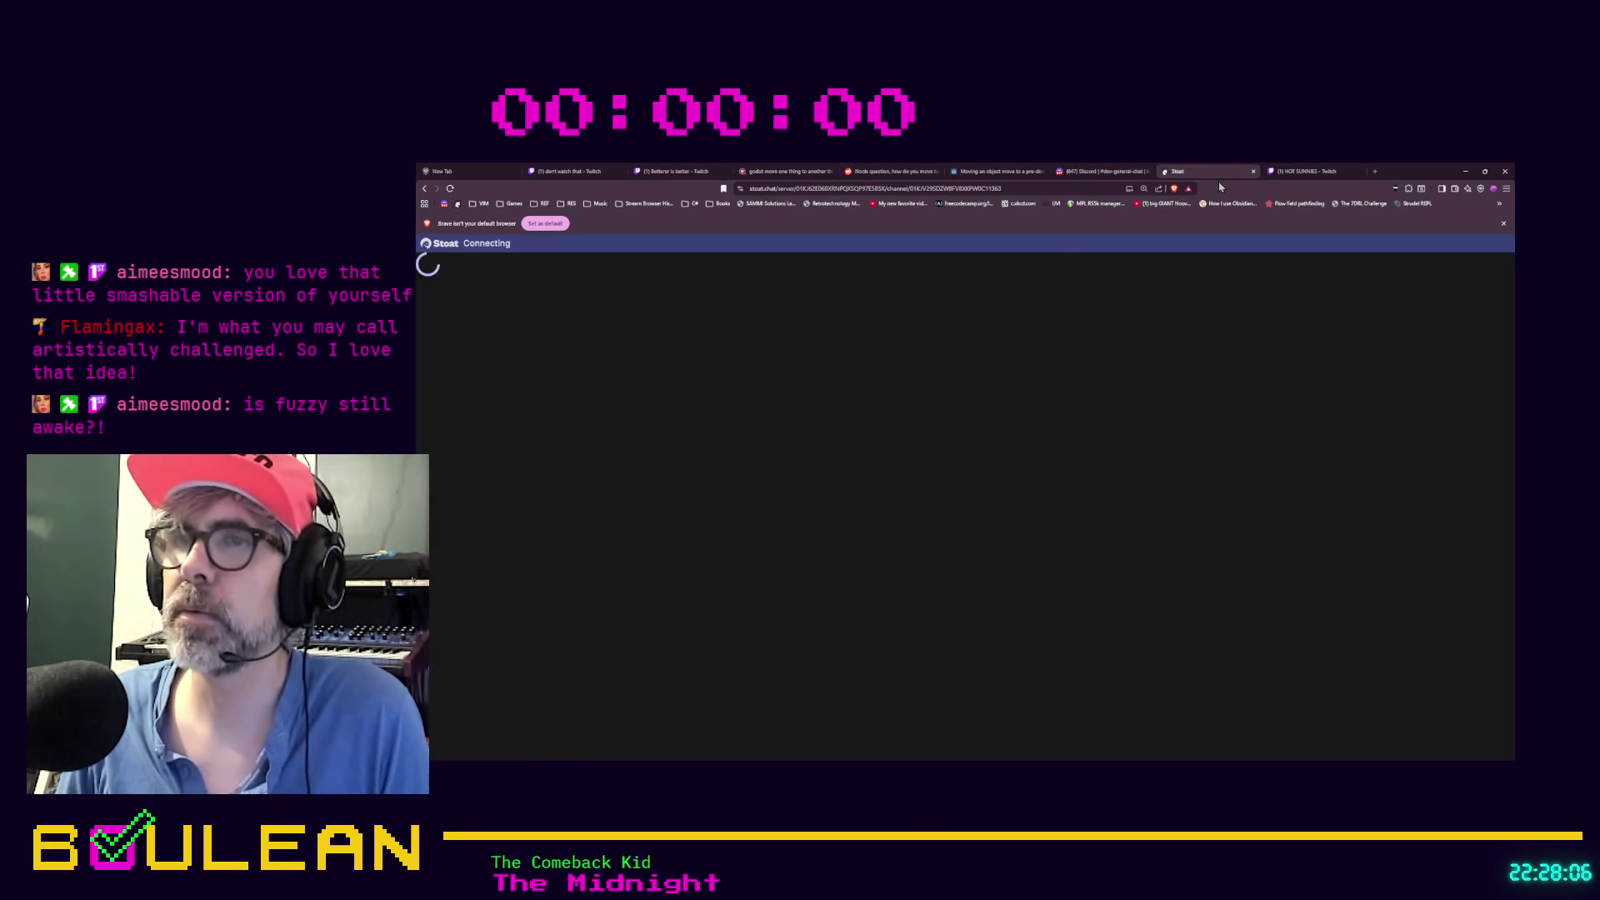
pyautogui.click(506, 550)
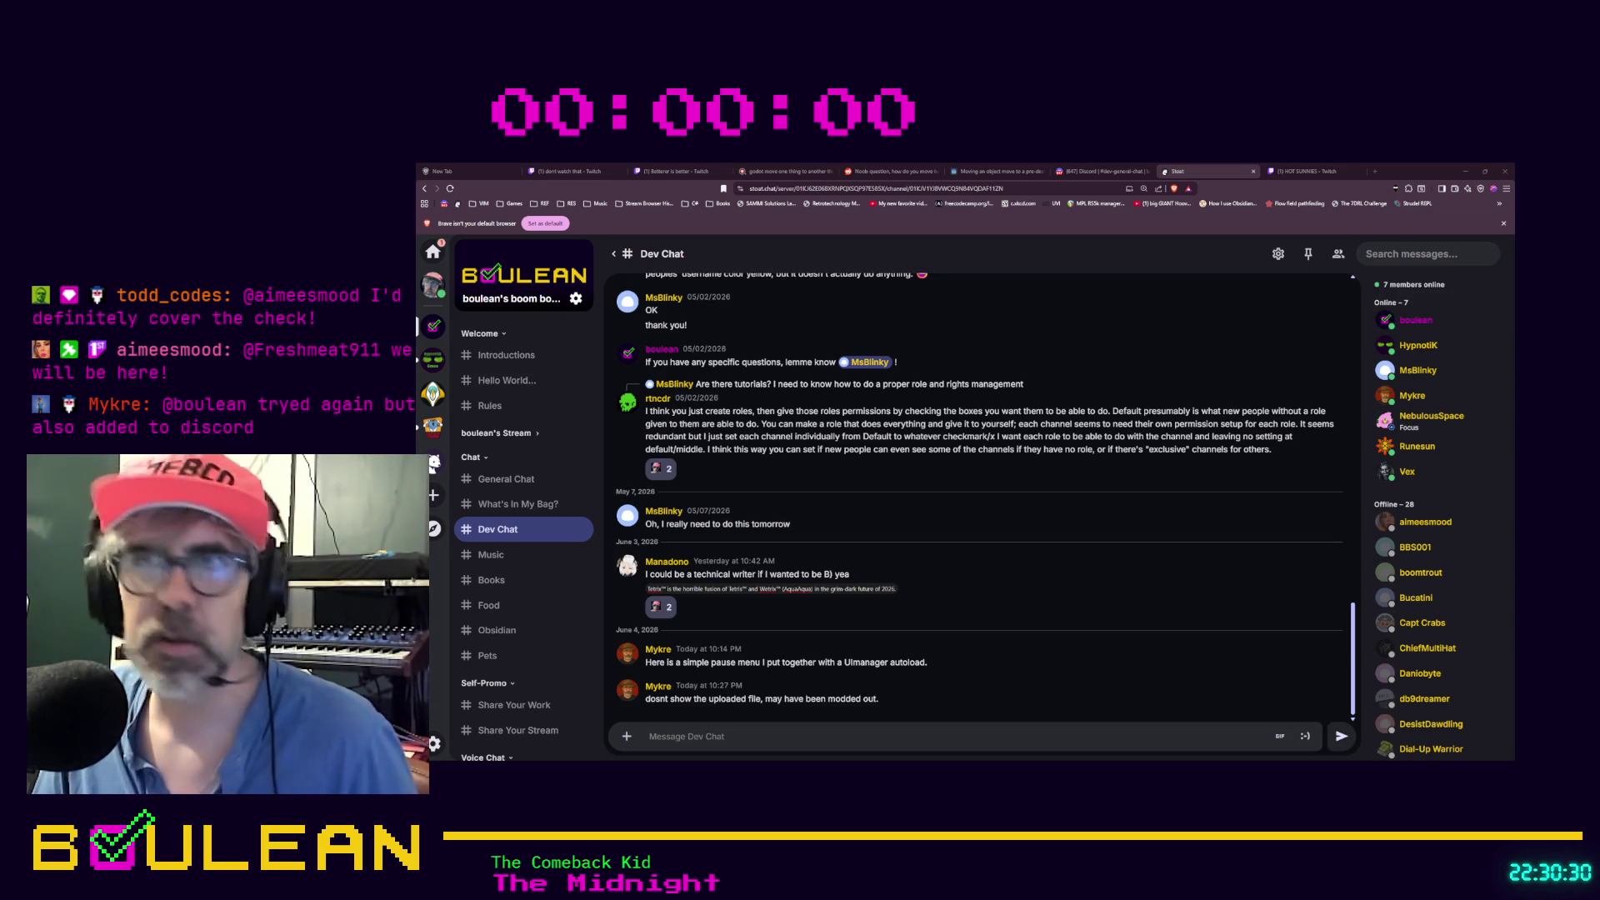
pyautogui.click(1464, 171)
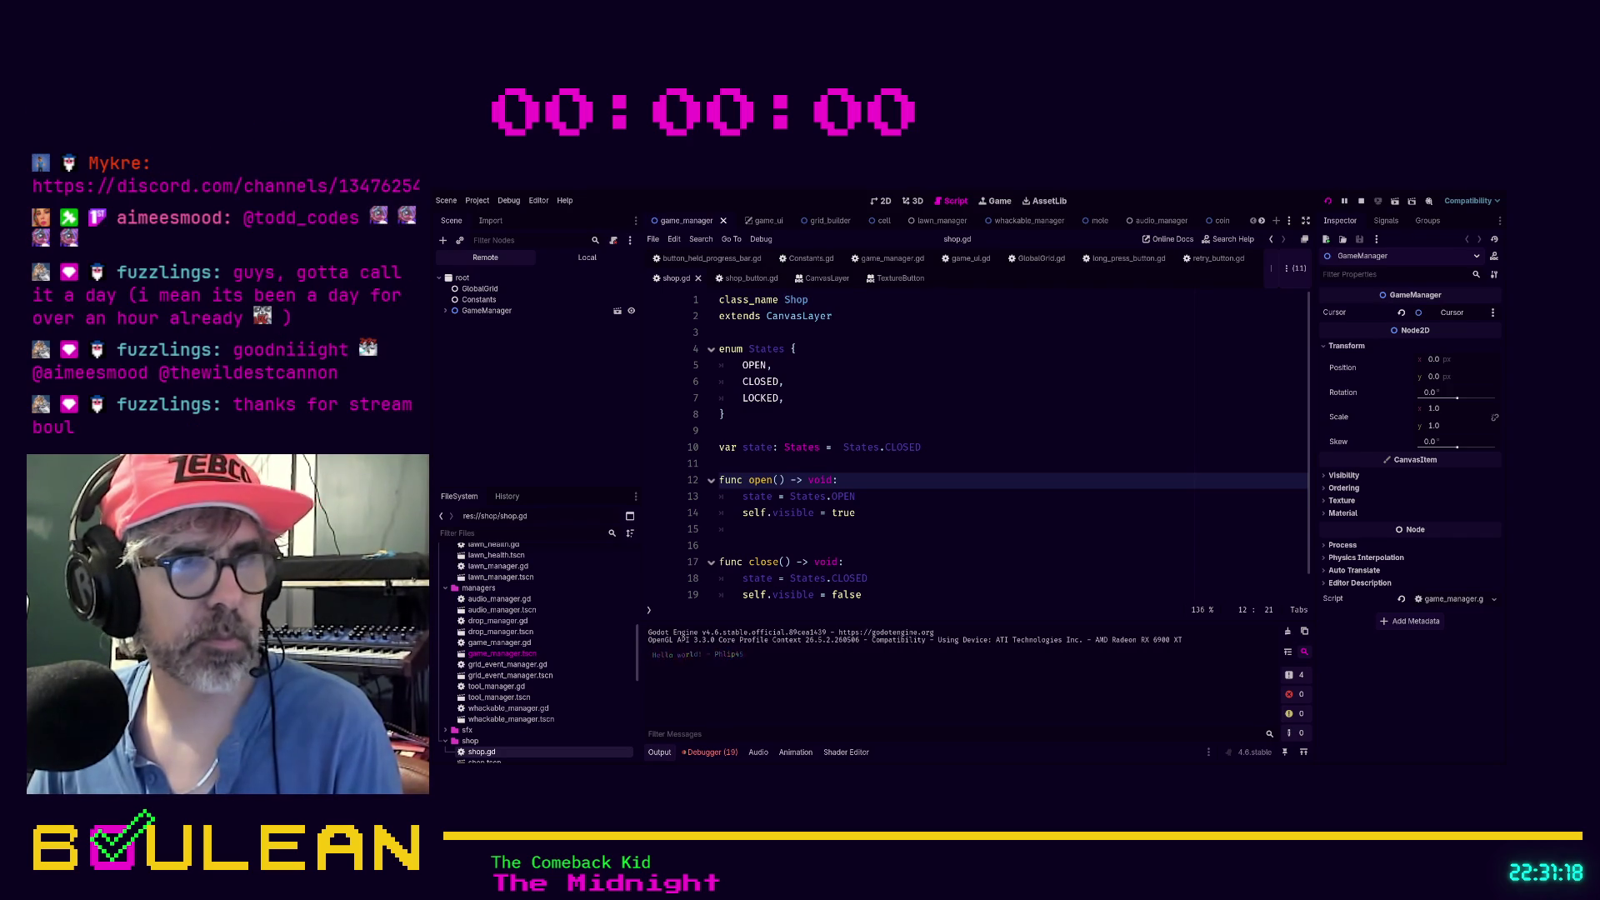
# Run the whack-a-mole game and play until the lawn health reaches 0%
pyautogui.press('F5')
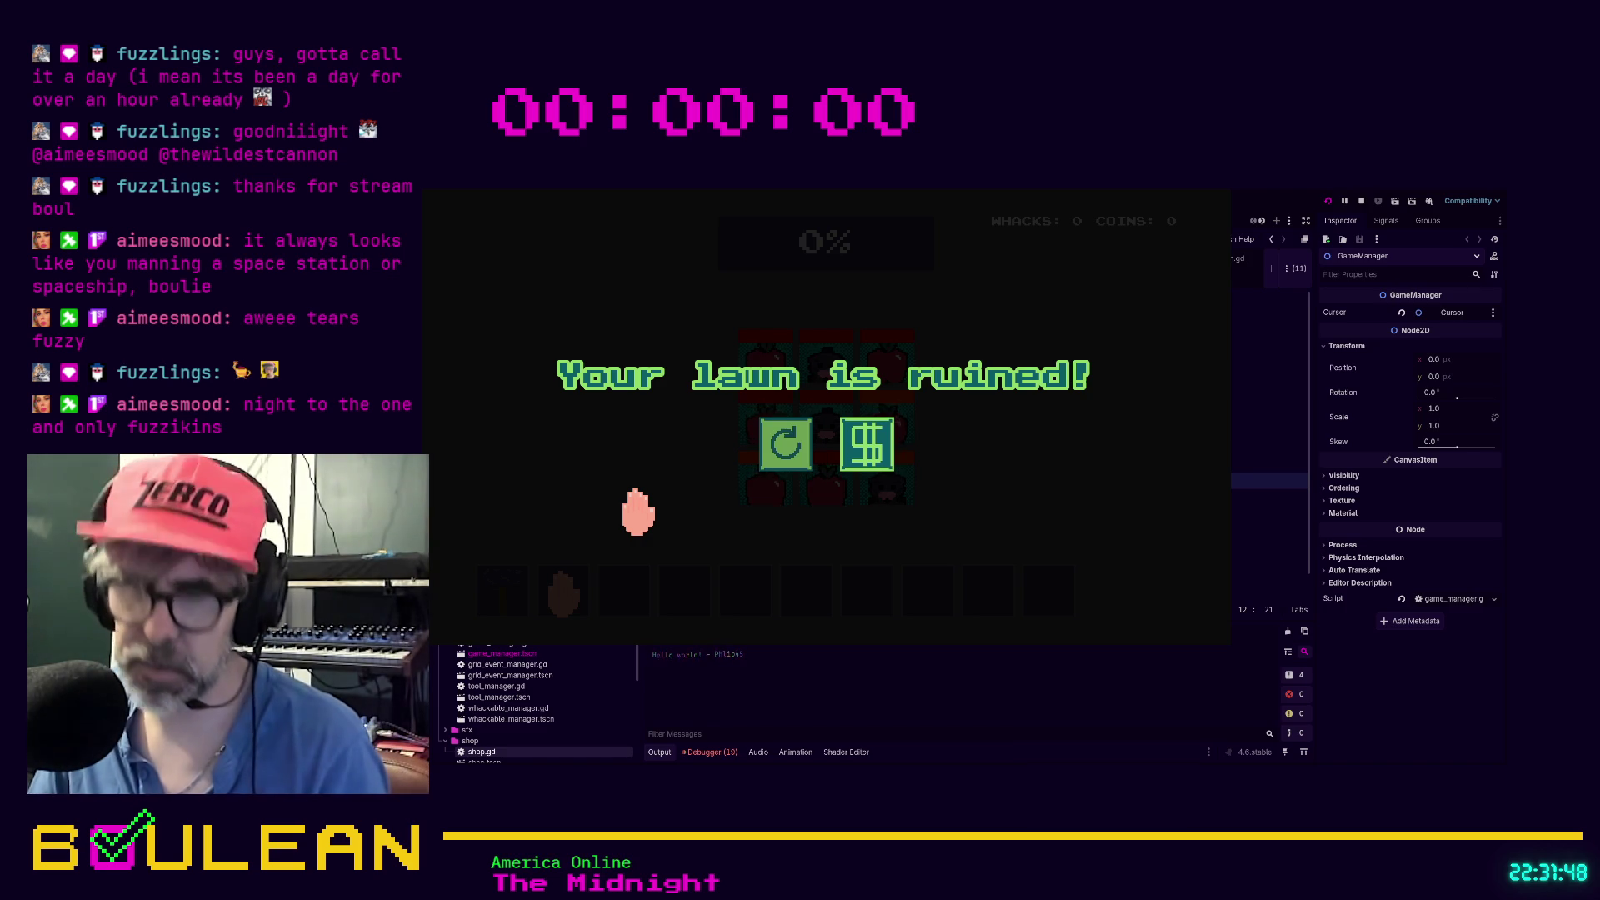
# Stop the game, restart the whack-a-mole test run, and bring its window to the front
pyautogui.press('F8')
pyautogui.click(724, 530)
pyautogui.press('F5')
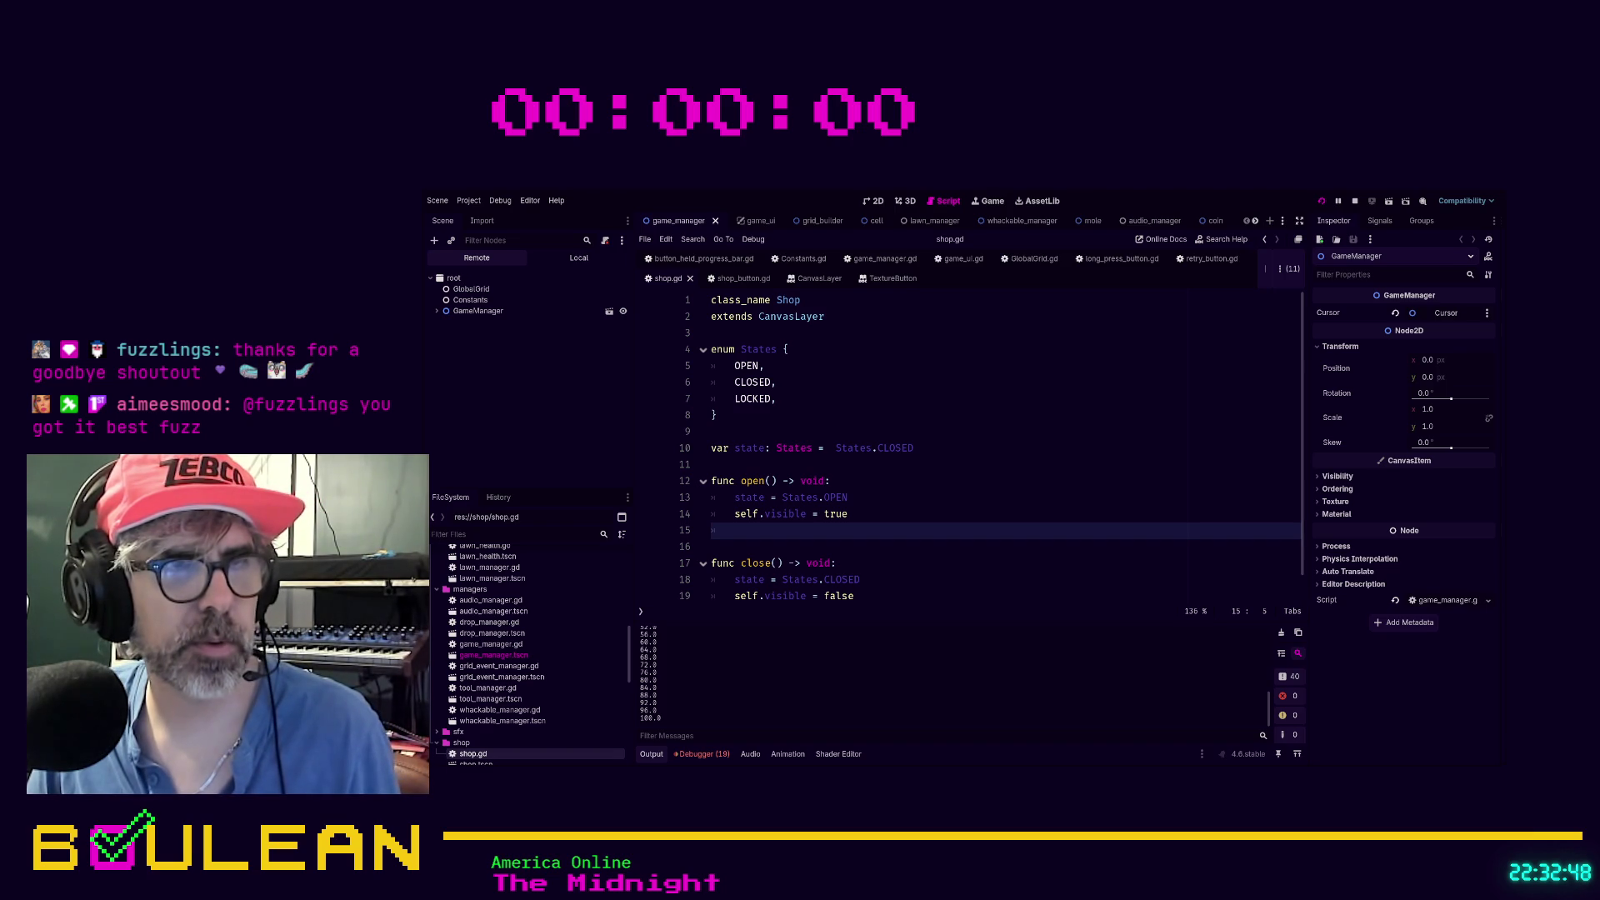
pyautogui.hotkey('alt', 'Tab')
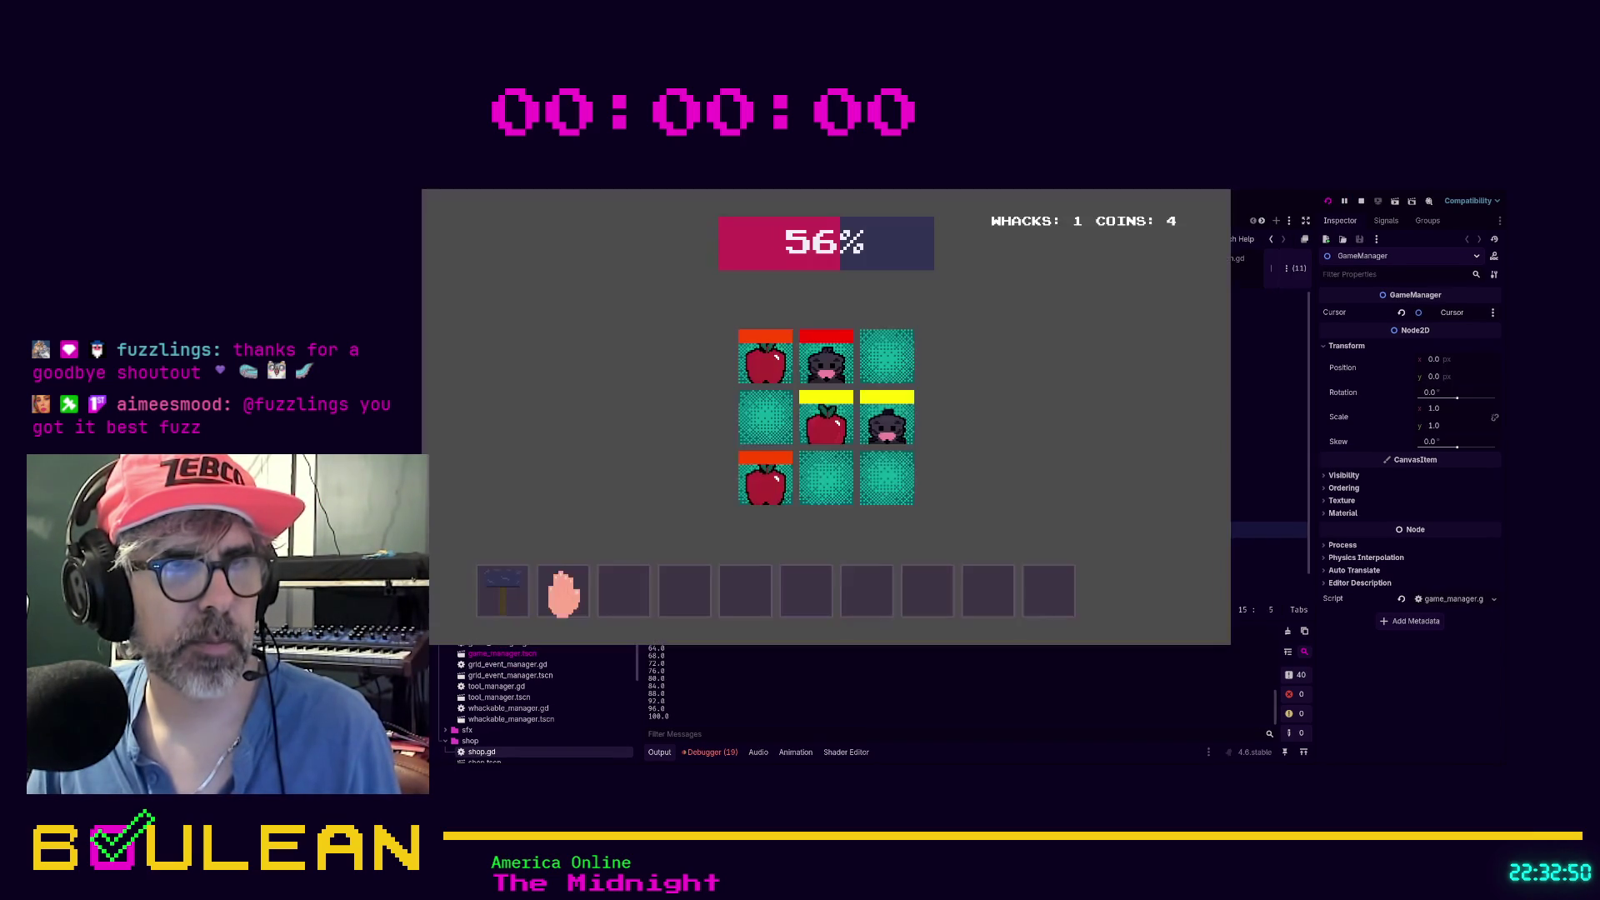